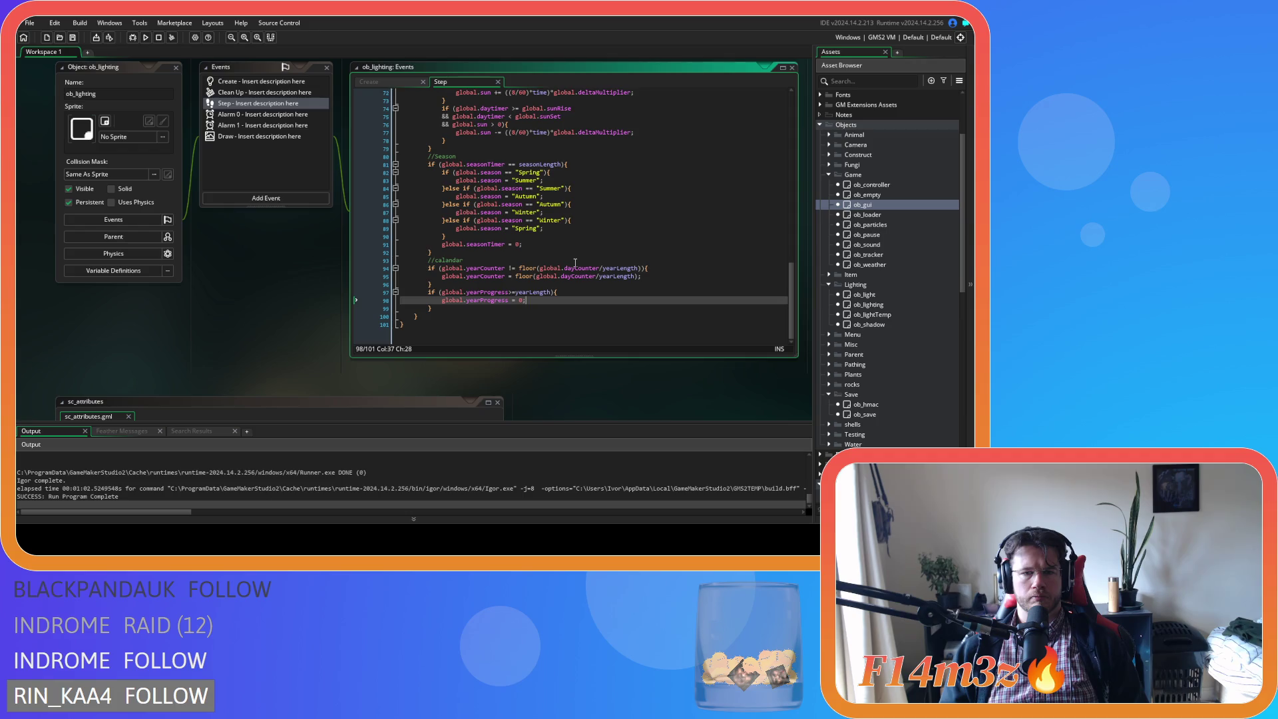
Duplicate the dayCounter increment in the day-rollover block as global.yearProgress += 1
mouse_move(789, 297)
left_mouse_down()
mouse_move(760, 118)
mouse_move(761, 194)
left_mouse_up()
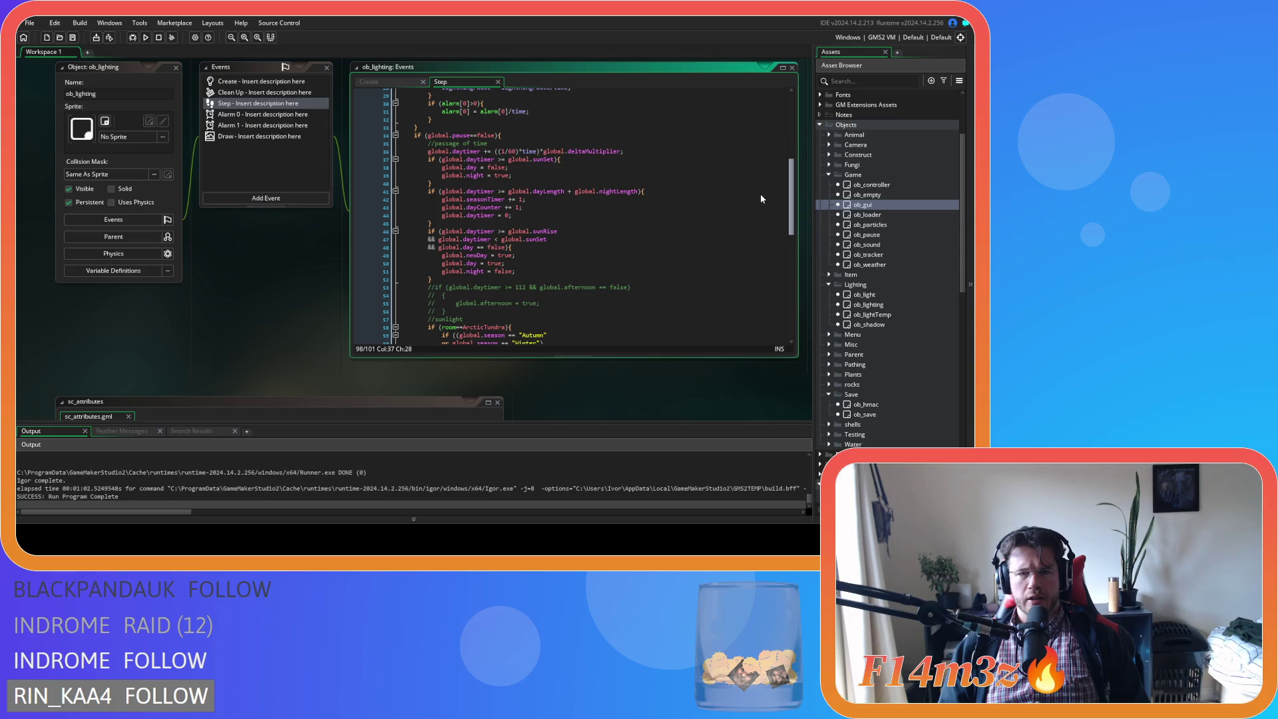
left_click(639, 136)
scroll(639, 167, "down", 1)
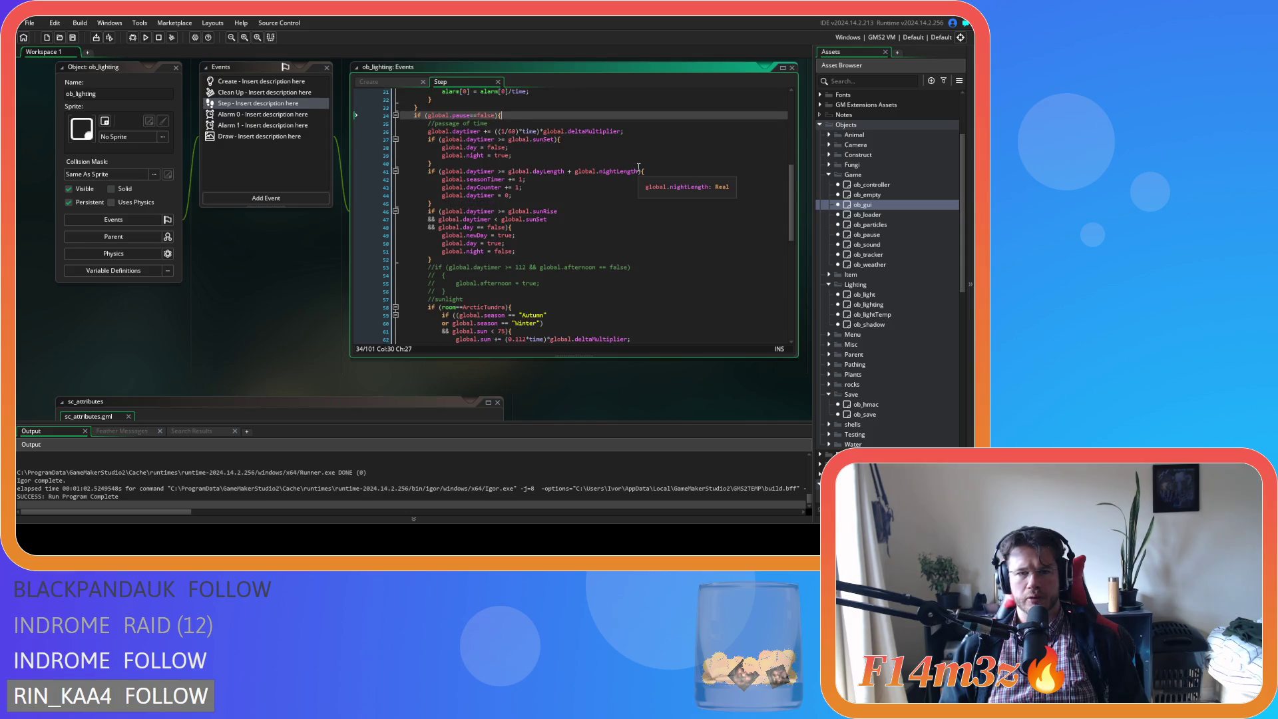
left_click(590, 140)
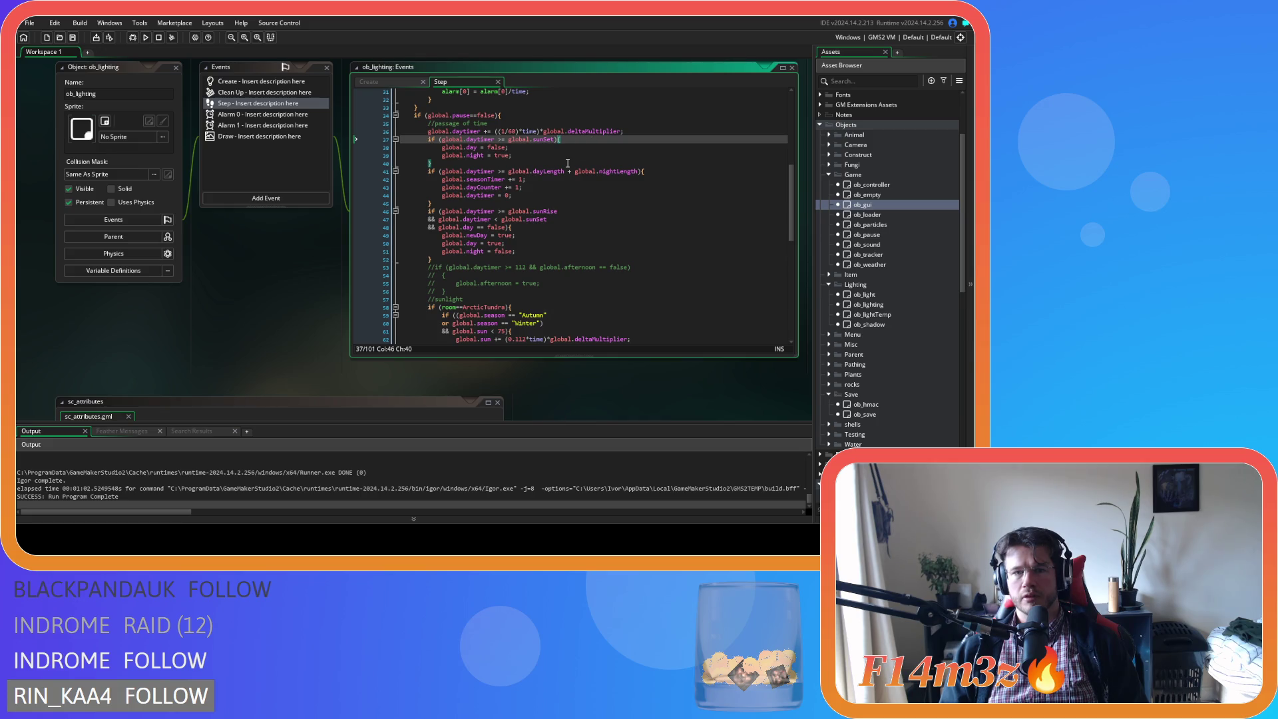
left_click(543, 185)
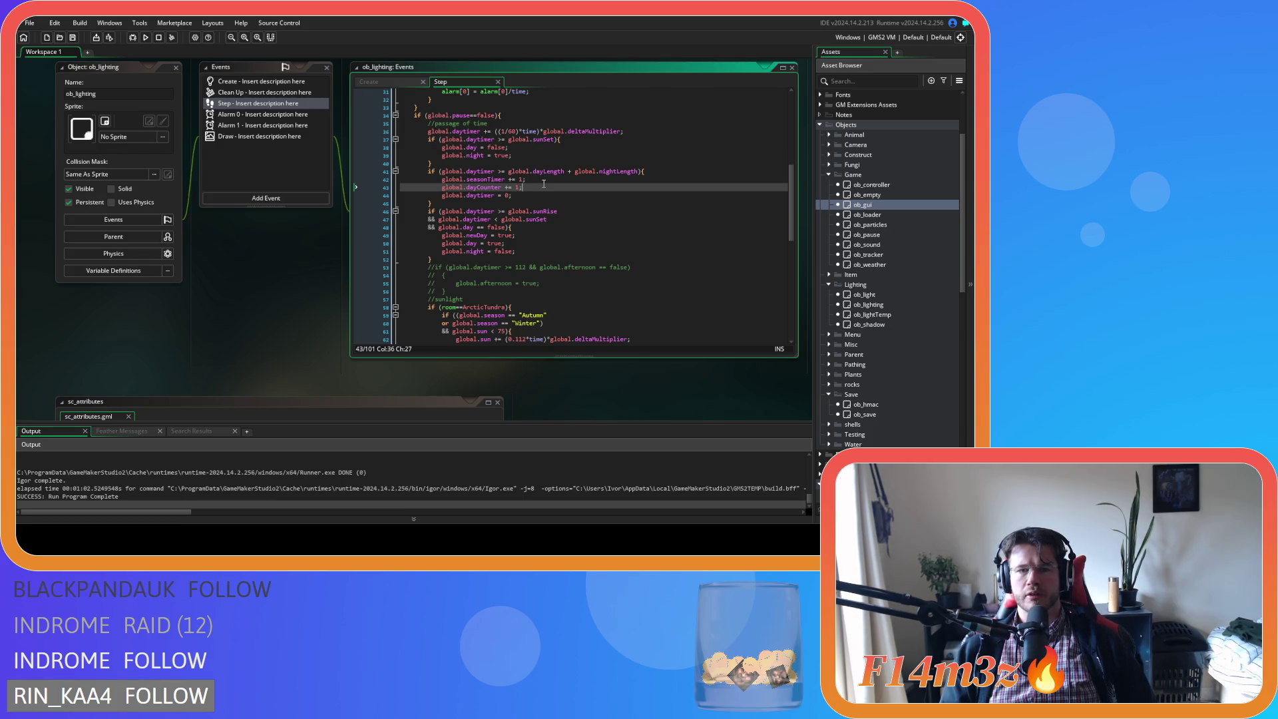
key("ctrl+d")
double_click(472, 194)
type("y")
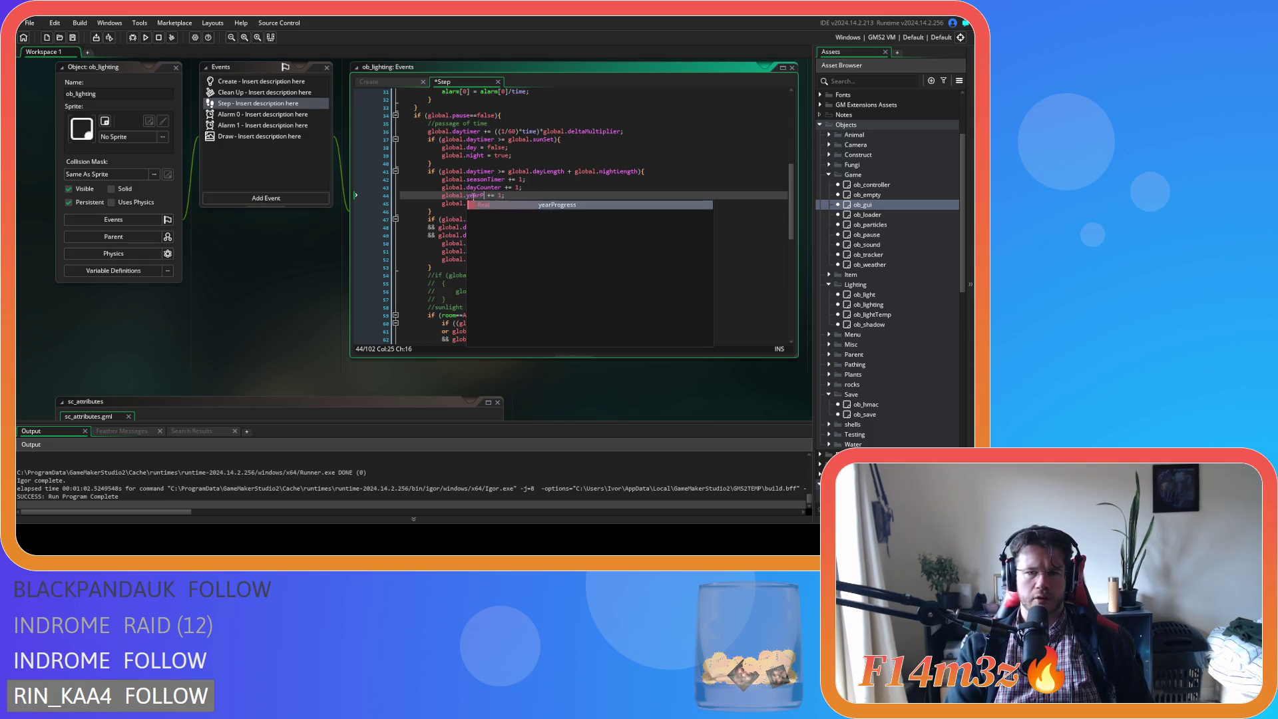
key("Return")
left_click(581, 191)
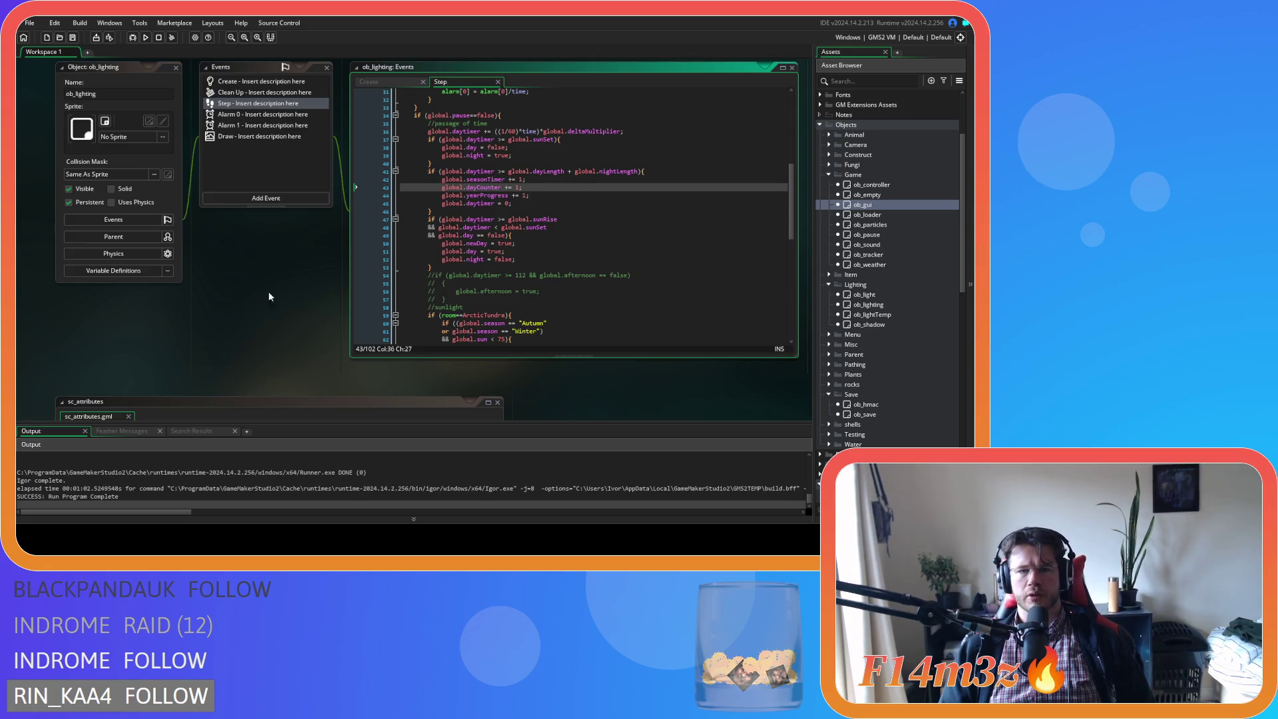
scroll(298, 284, "up", 10)
Close the sc_shadows script
scroll(608, 262, "down", 5)
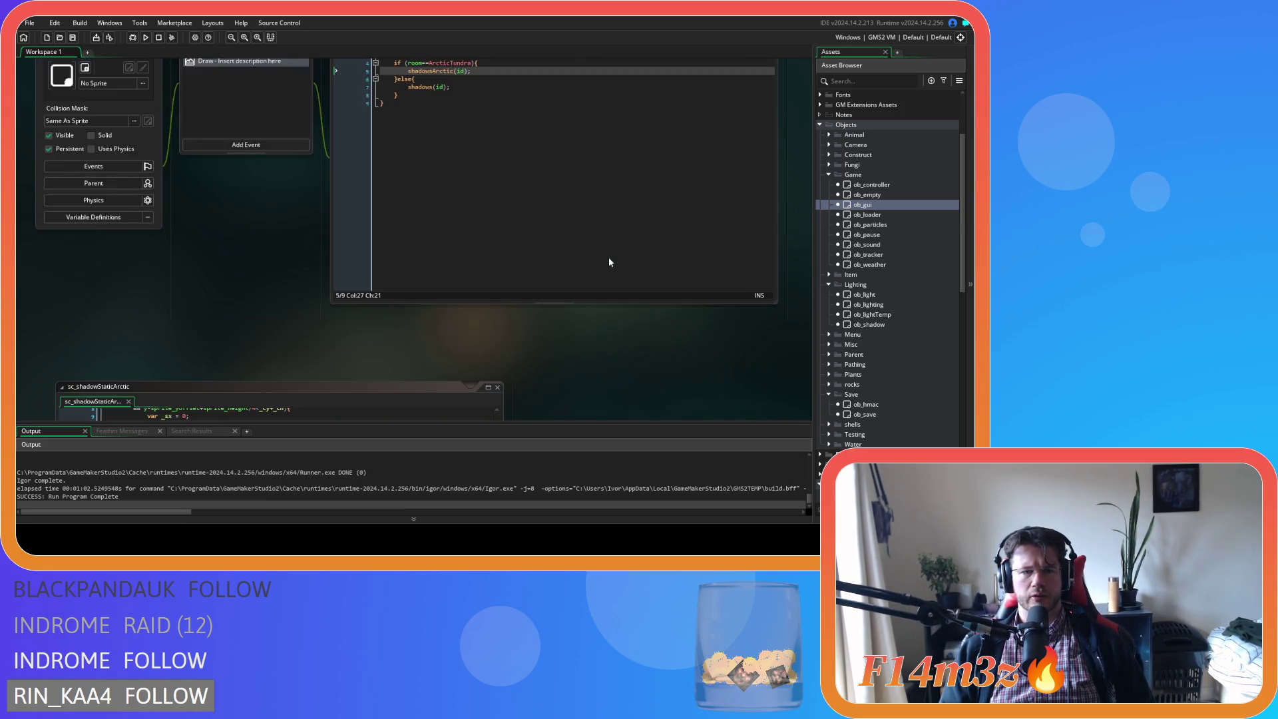
scroll(455, 256, "down", 10)
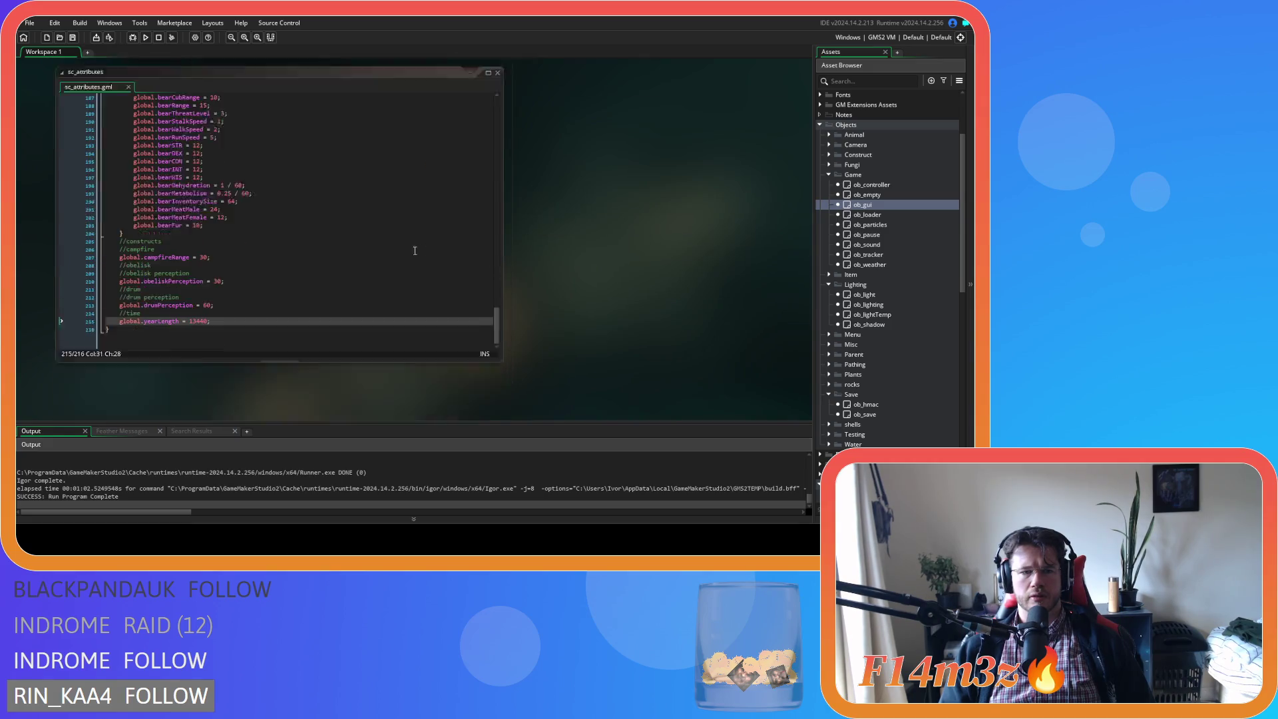
left_click(370, 231)
scroll(366, 233, "up", 1)
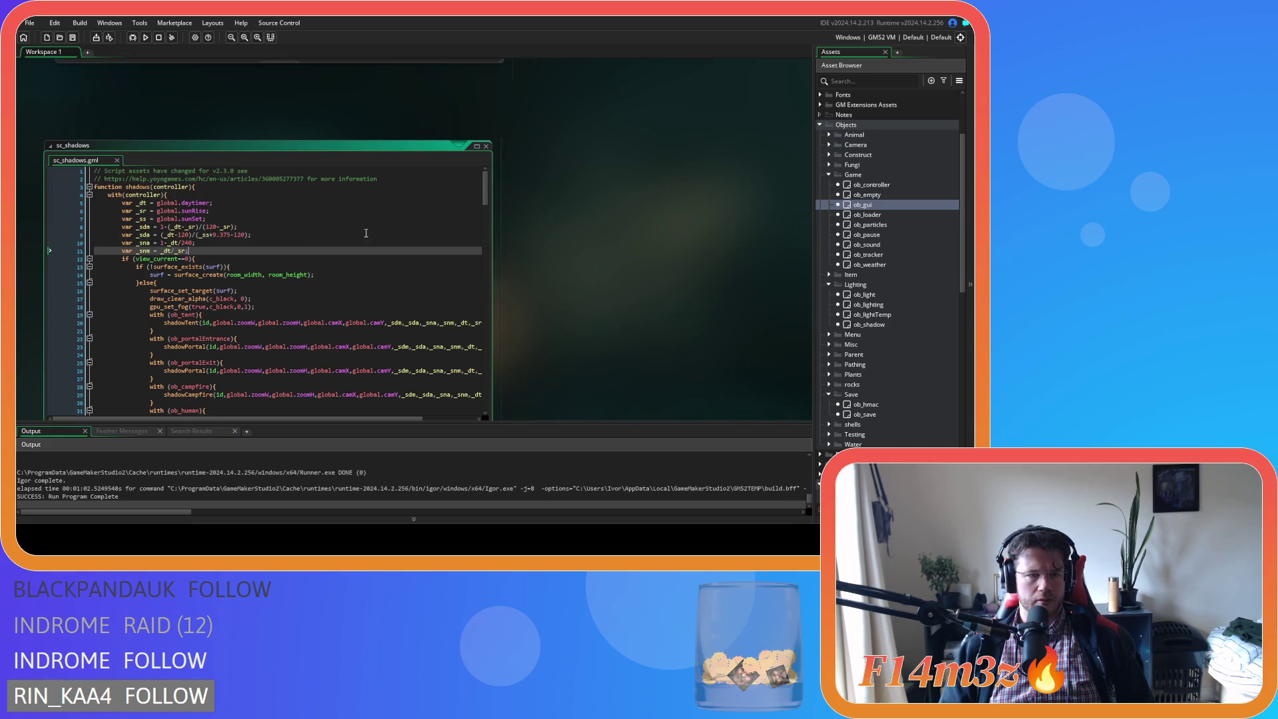
left_click(486, 145)
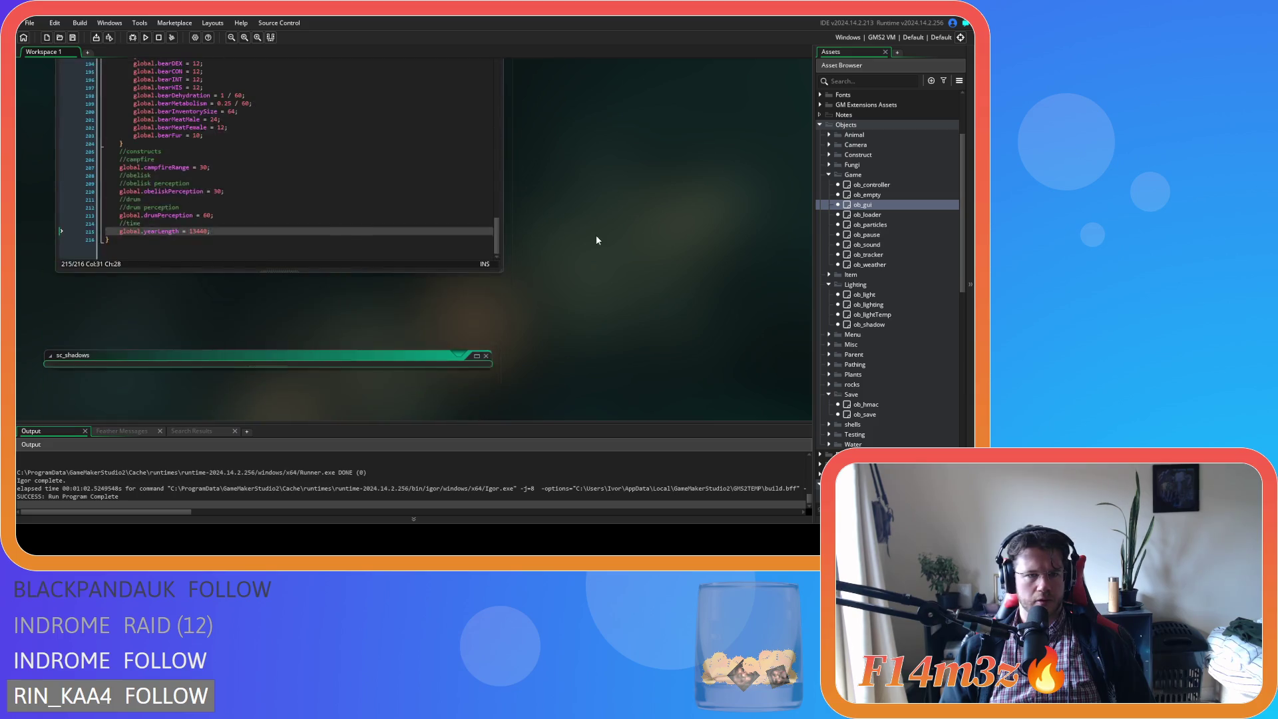
Open sc_shadowsArctic from Lighting > Shadows at its line 5 yearProgress assignment
scroll(597, 233, "up", 3)
scroll(902, 269, "down", 5)
scroll(904, 273, "down", 5)
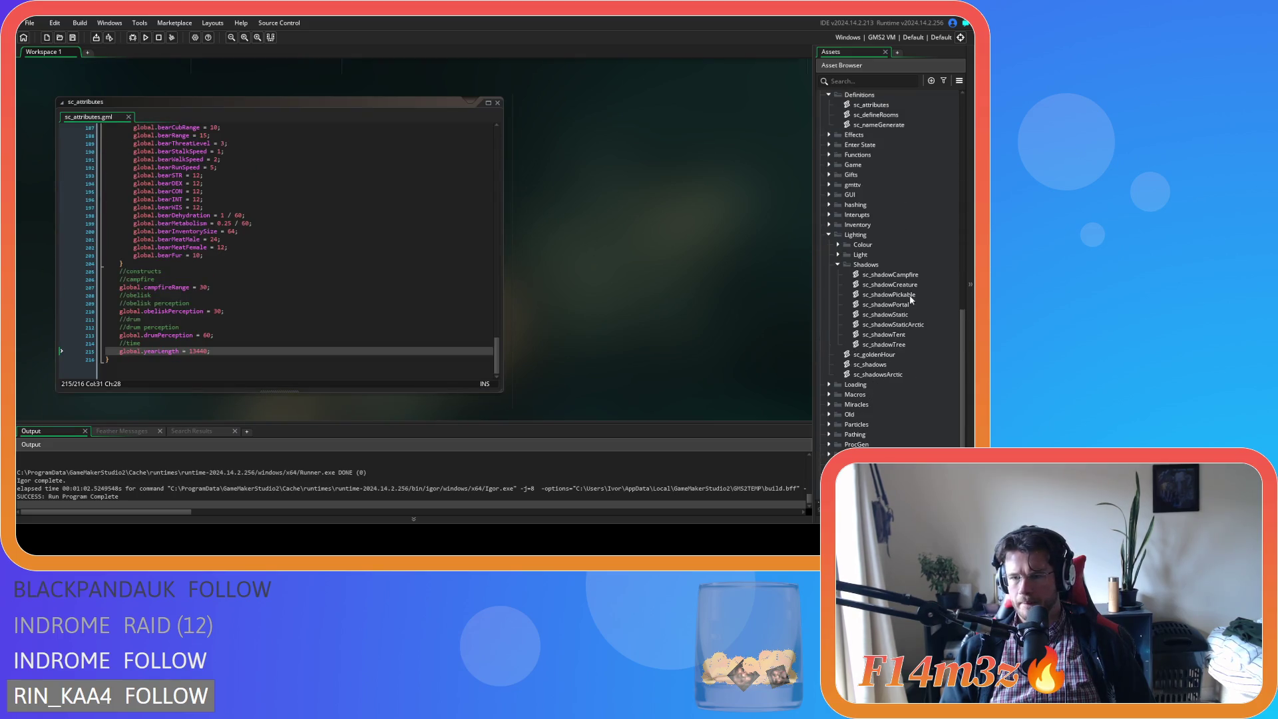
double_click(906, 333)
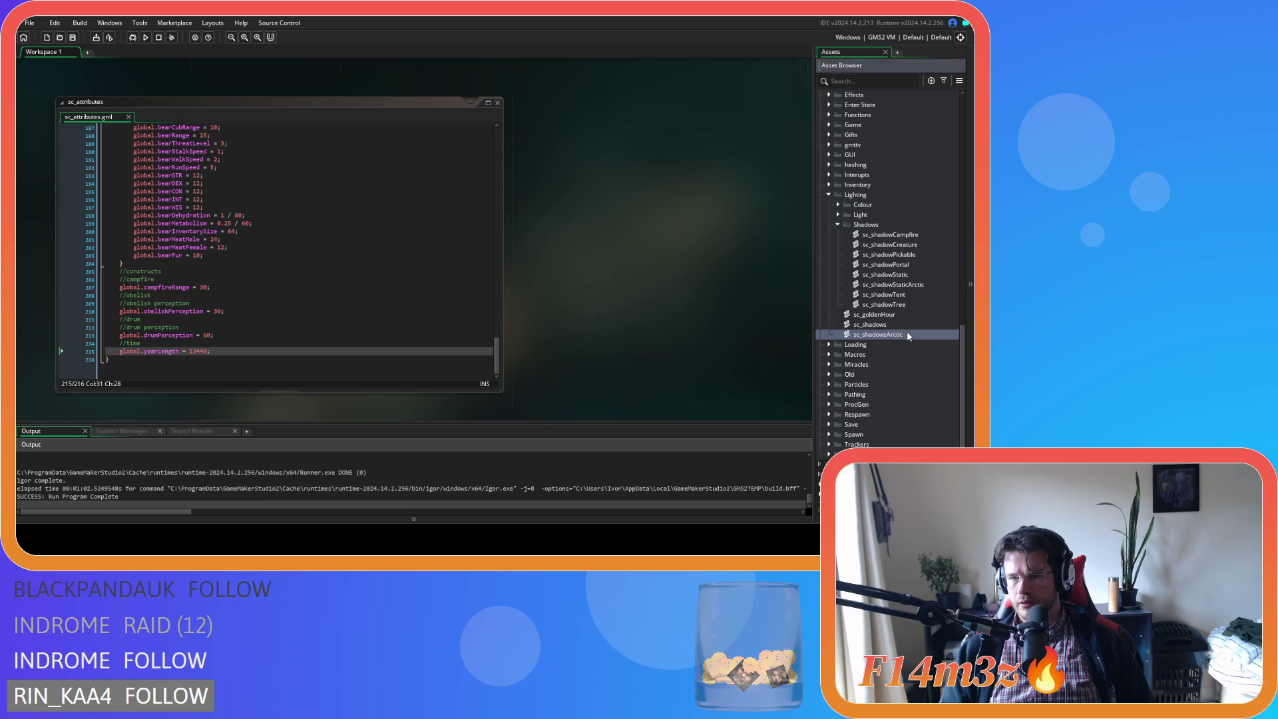
left_click(222, 148)
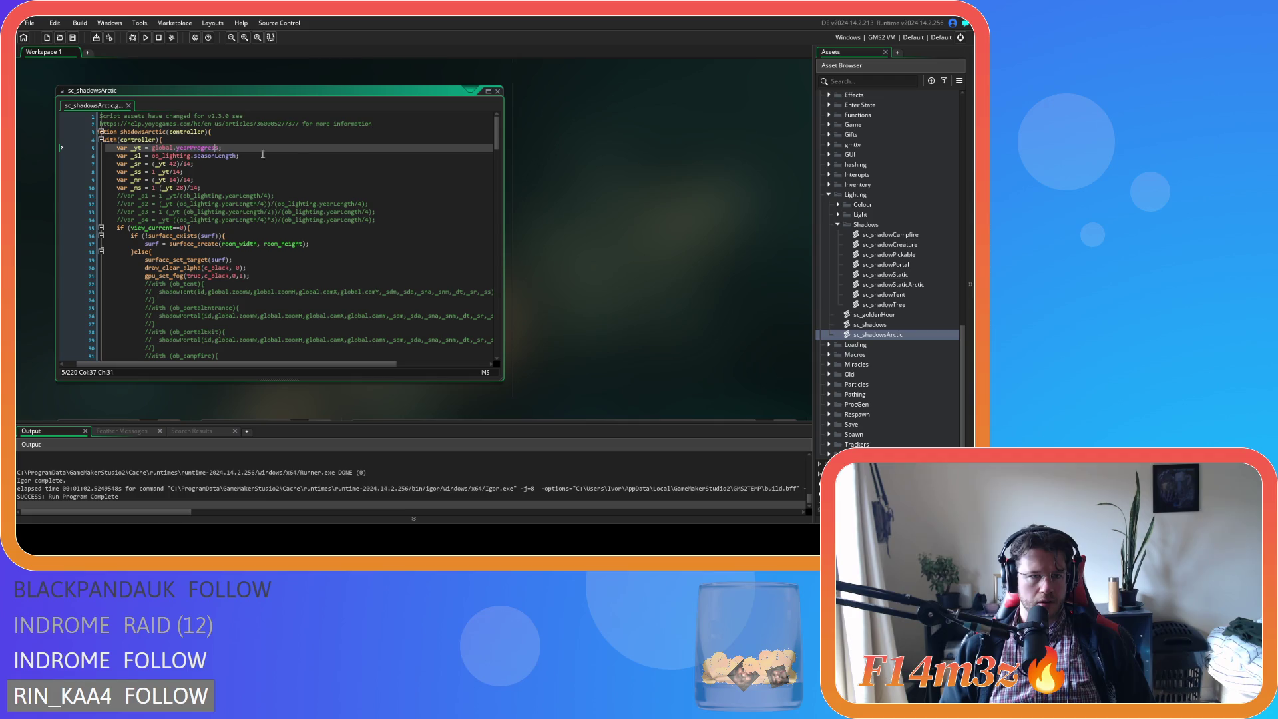
Extend line 5 to global.yearProgress+global.daytimer/(global.dayLength+global.nightLength) and save the script
key("Right")
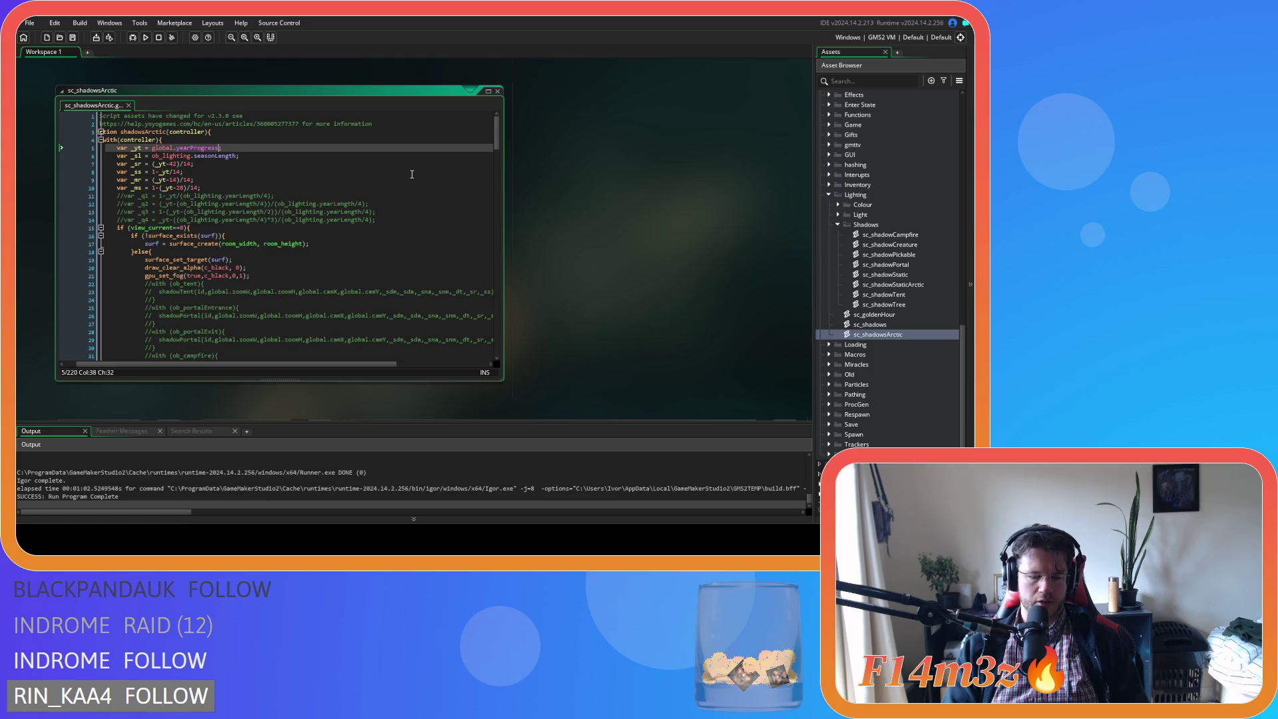
type("+")
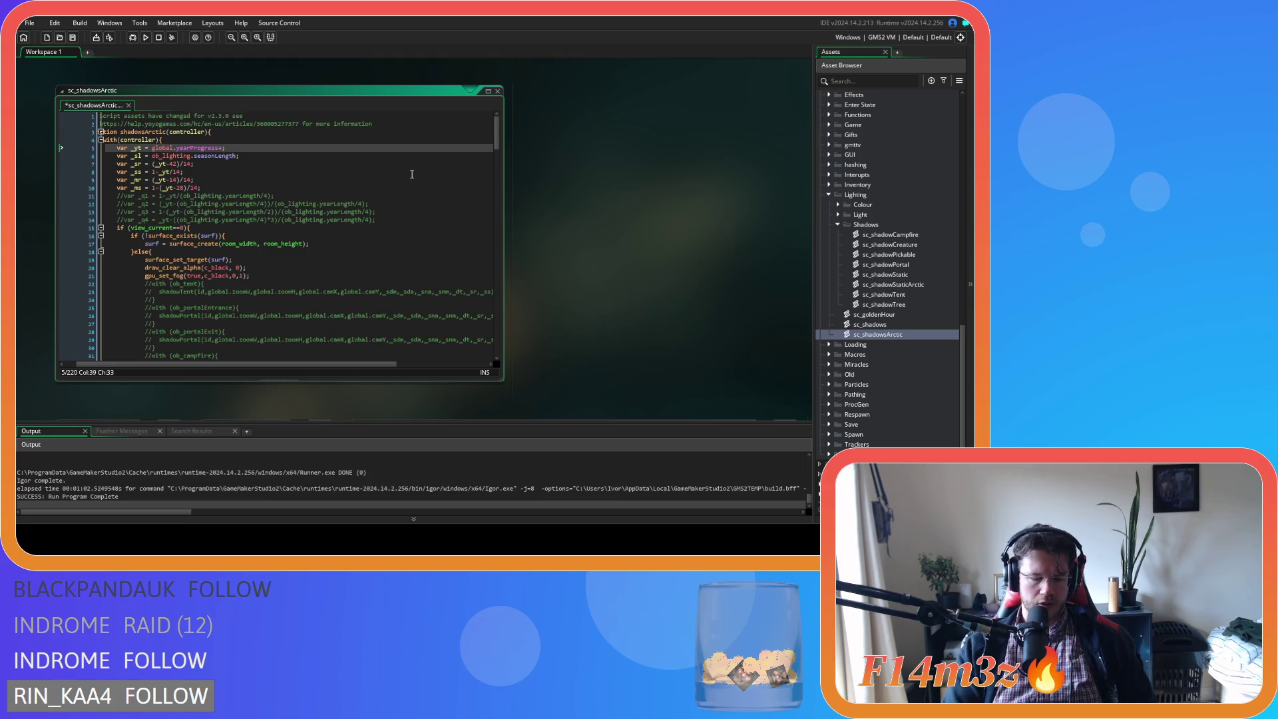
type("global.")
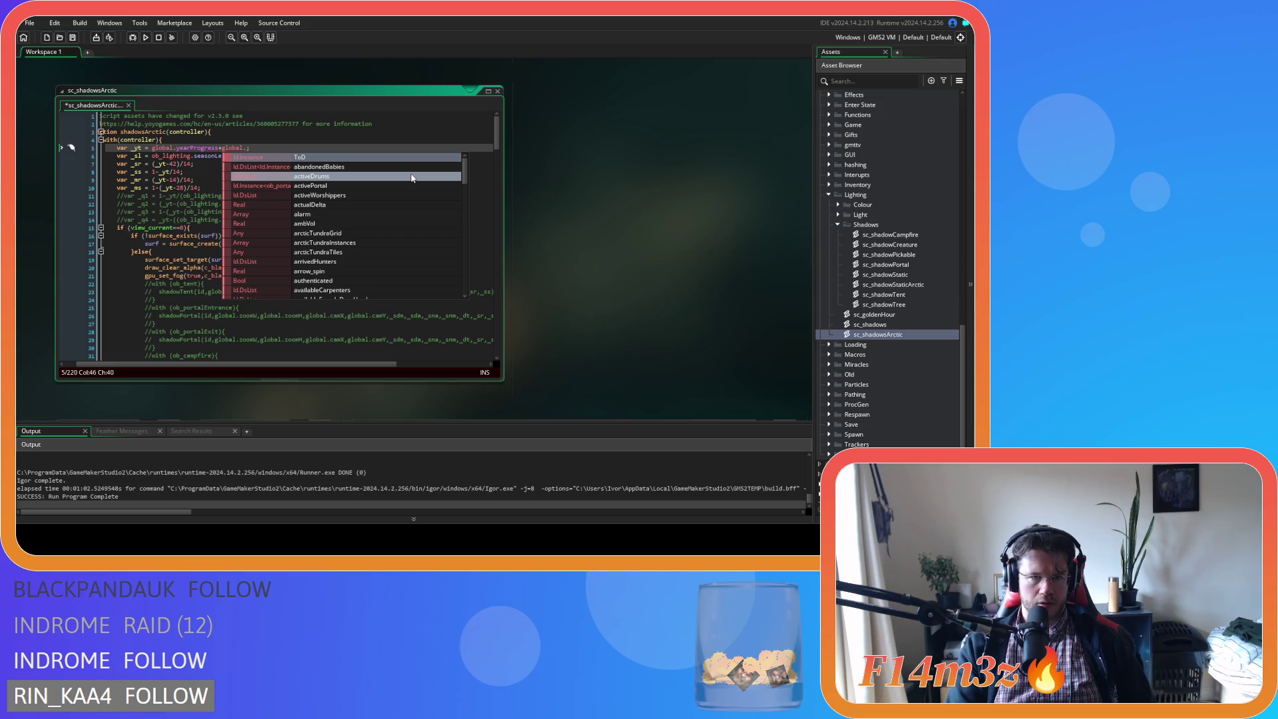
type("day")
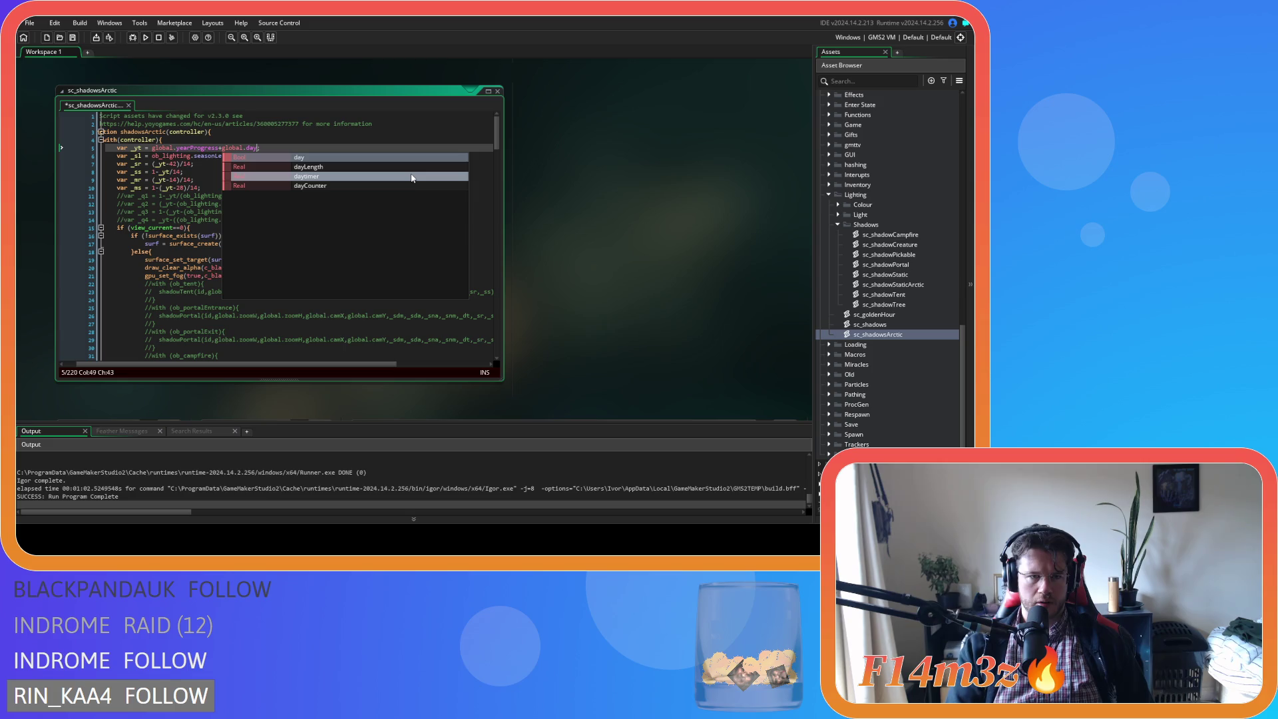
left_click(411, 176)
type("/")
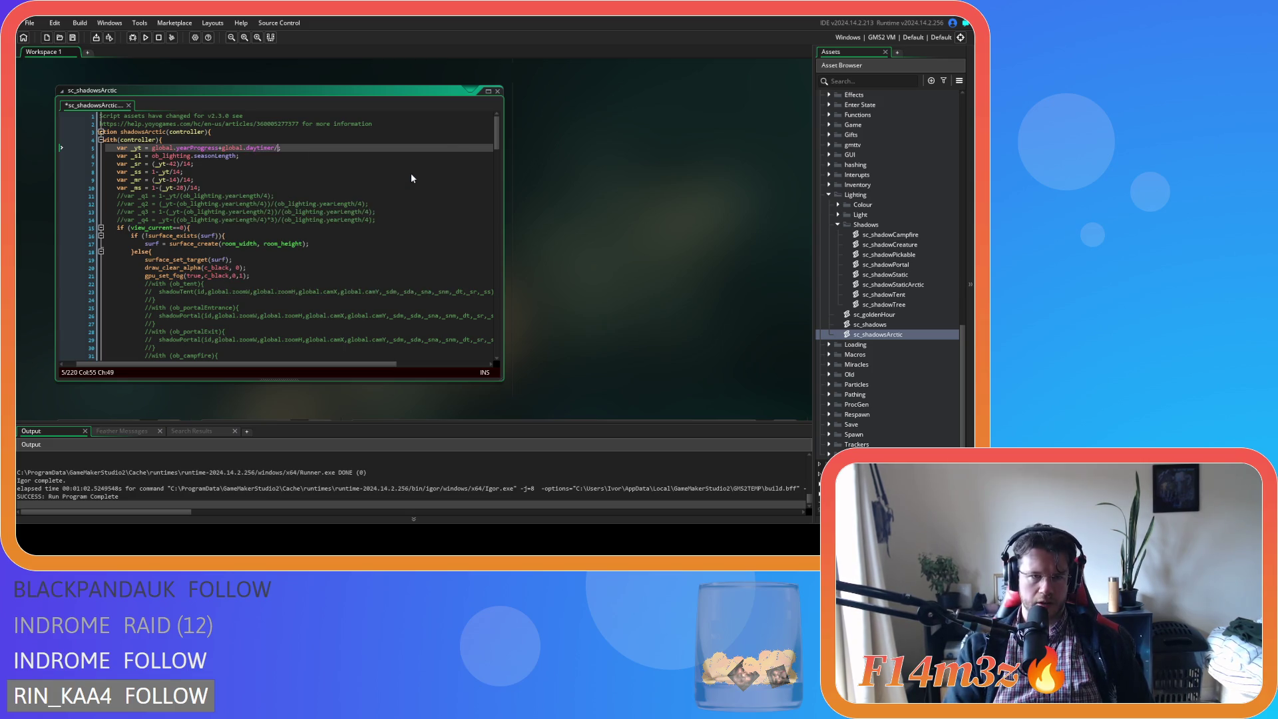
type("(global.")
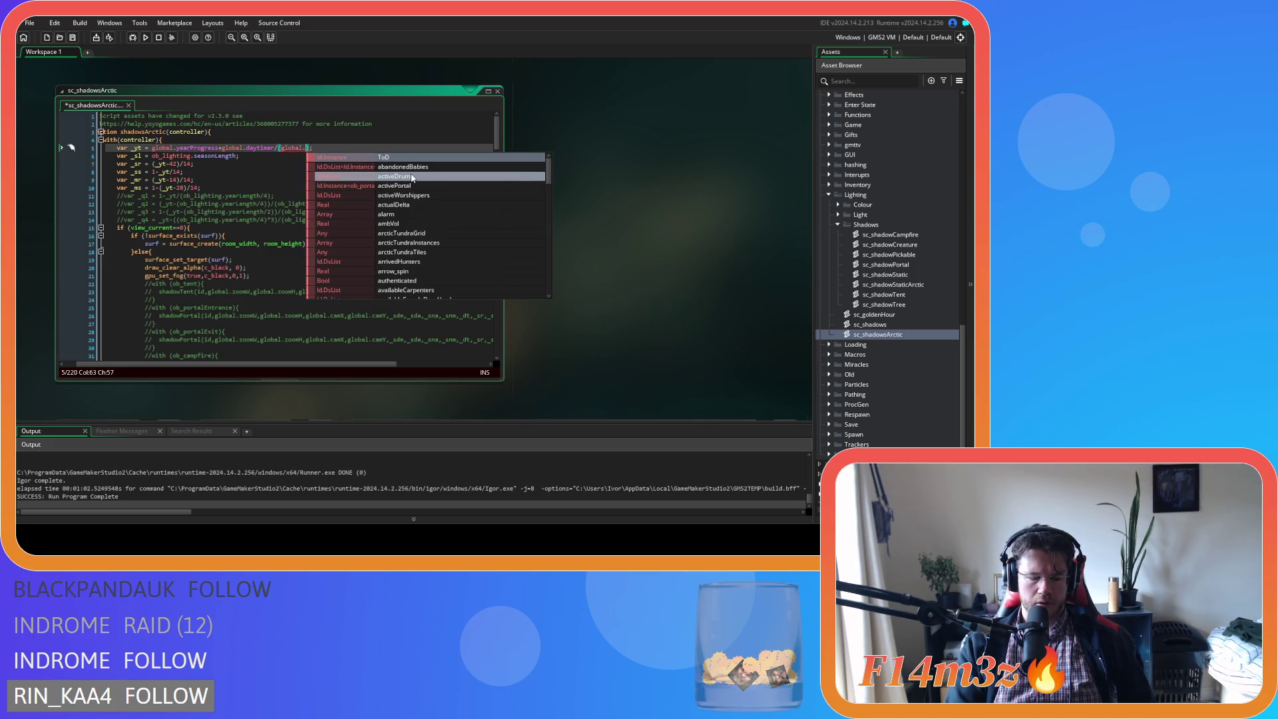
type("day")
left_click(413, 177)
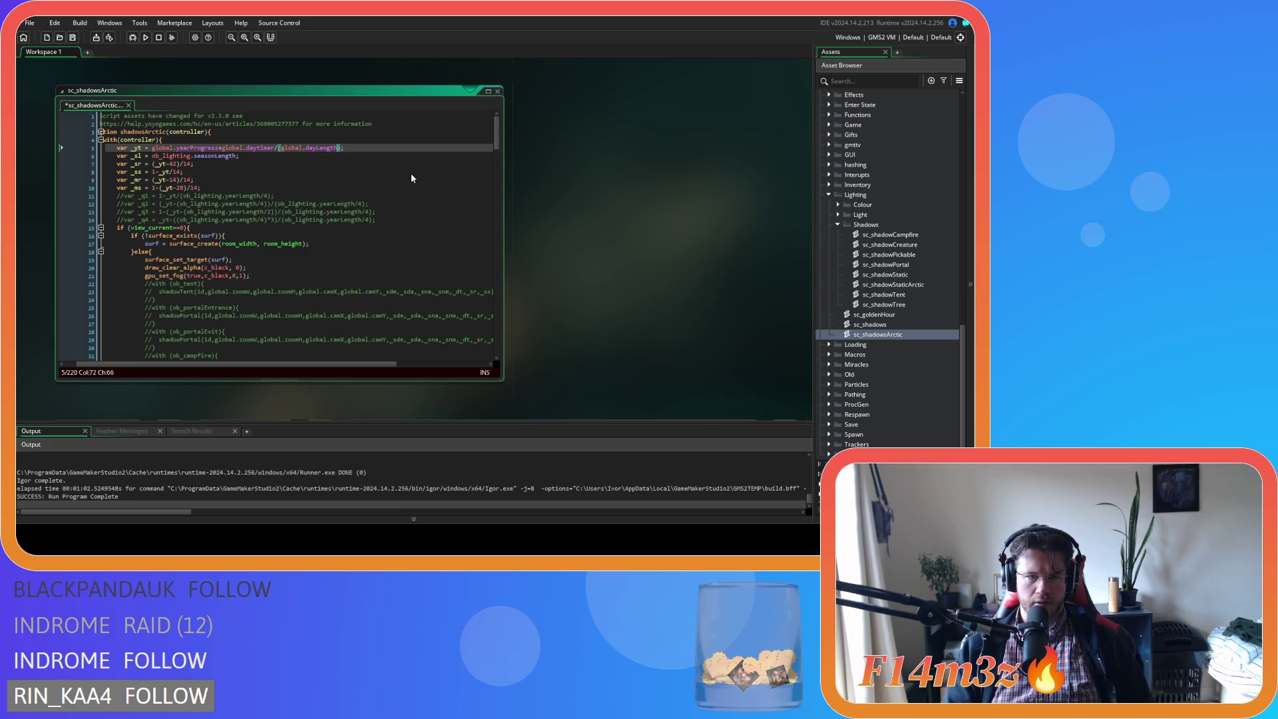
type("+global.")
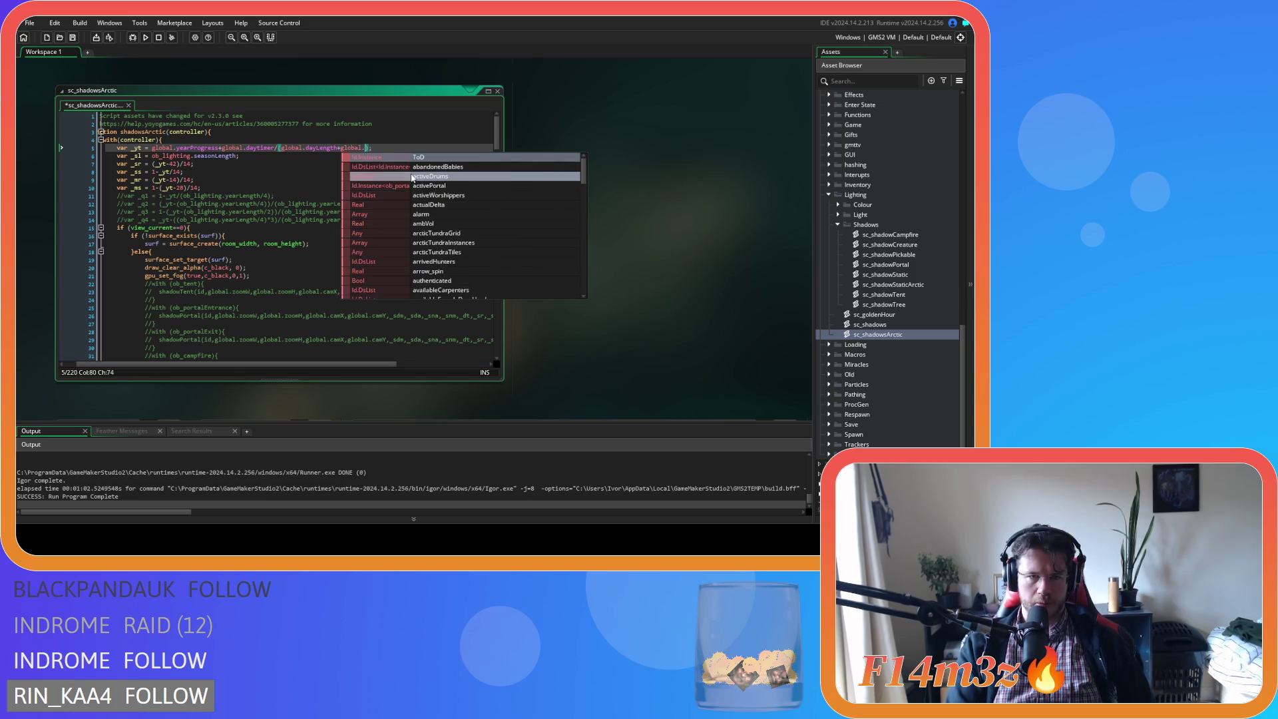
type("nigh")
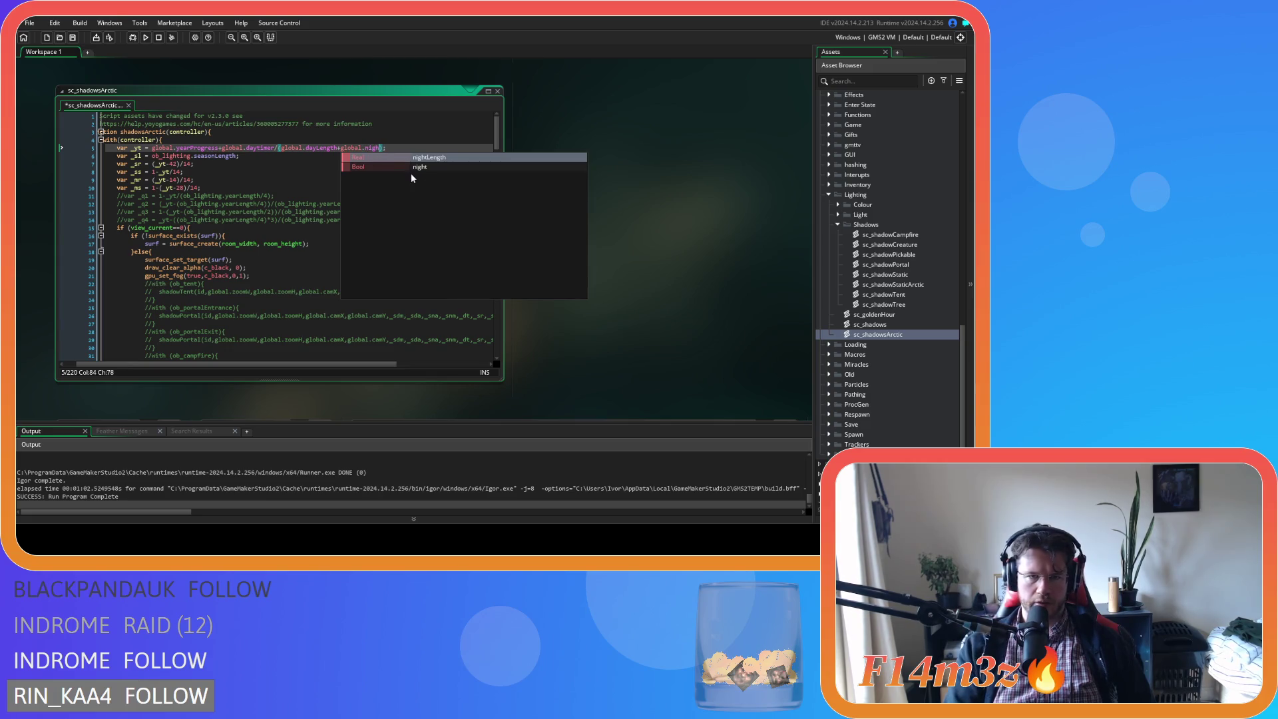
left_click(412, 177)
key("ctrl+s")
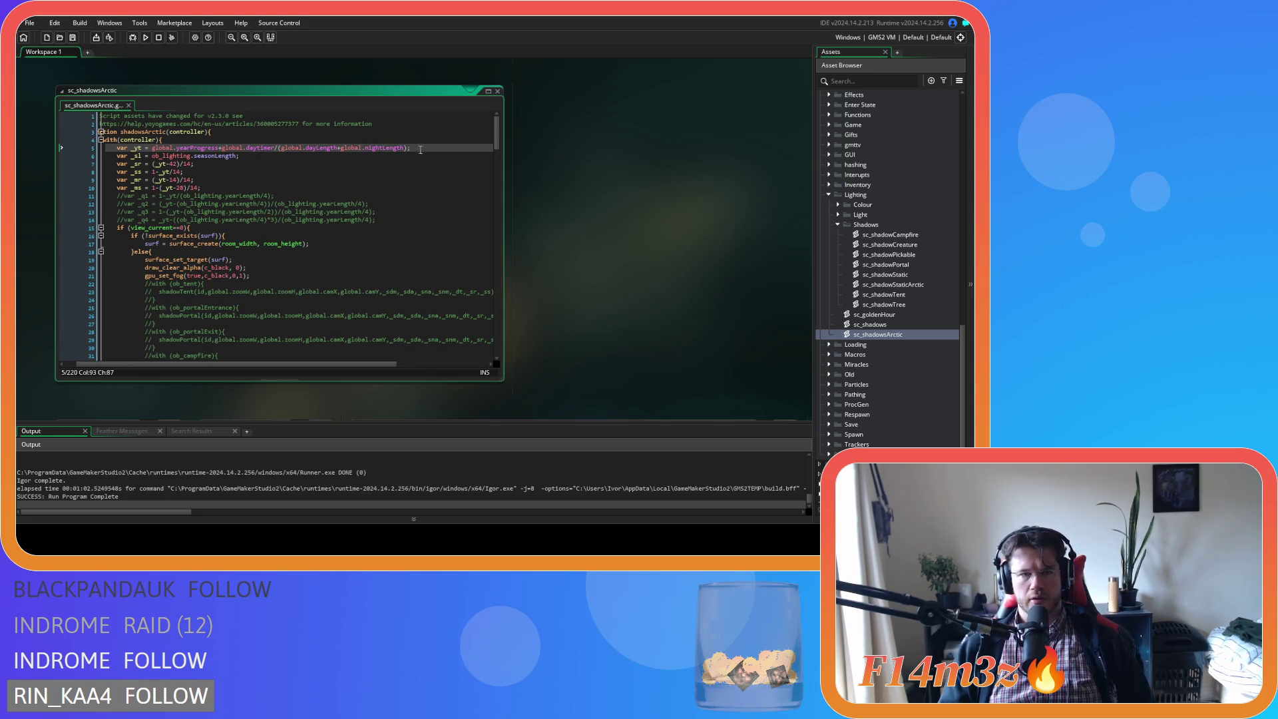
Select the whole year-time expression on line 5
left_click_drag(287, 148, 237, 148)
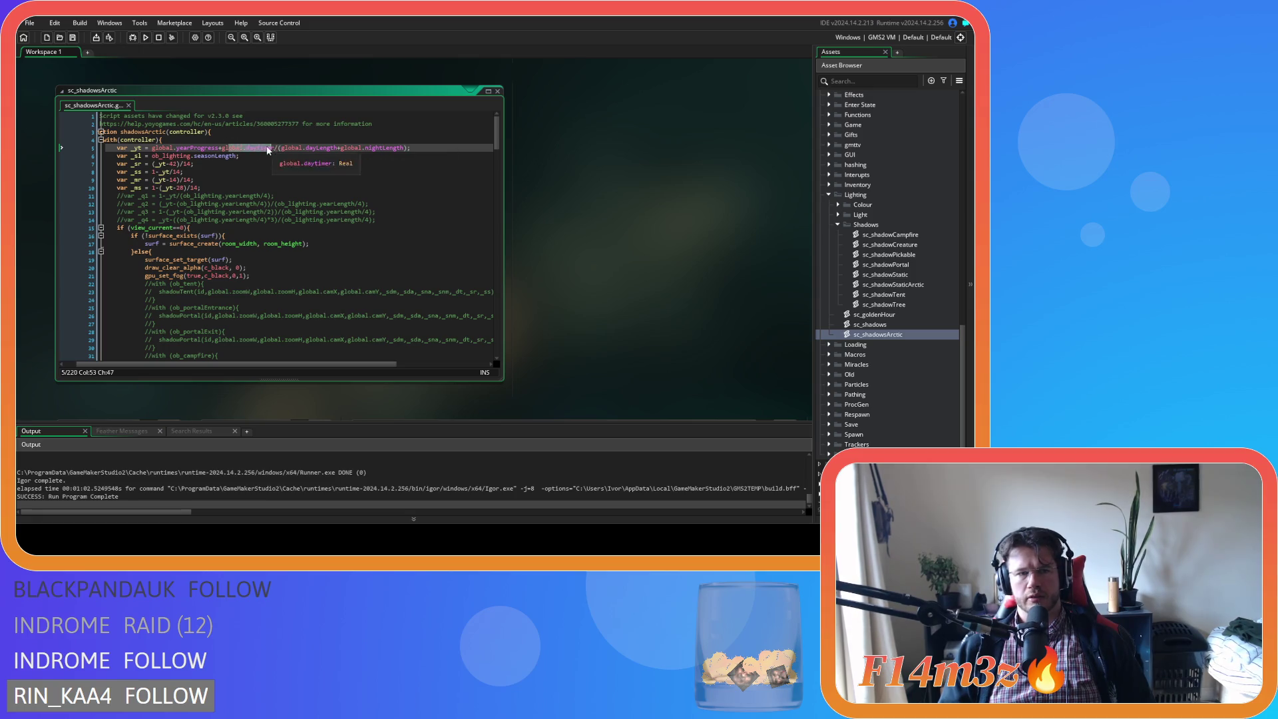
left_click(460, 149)
left_click_drag(177, 148, 219, 148)
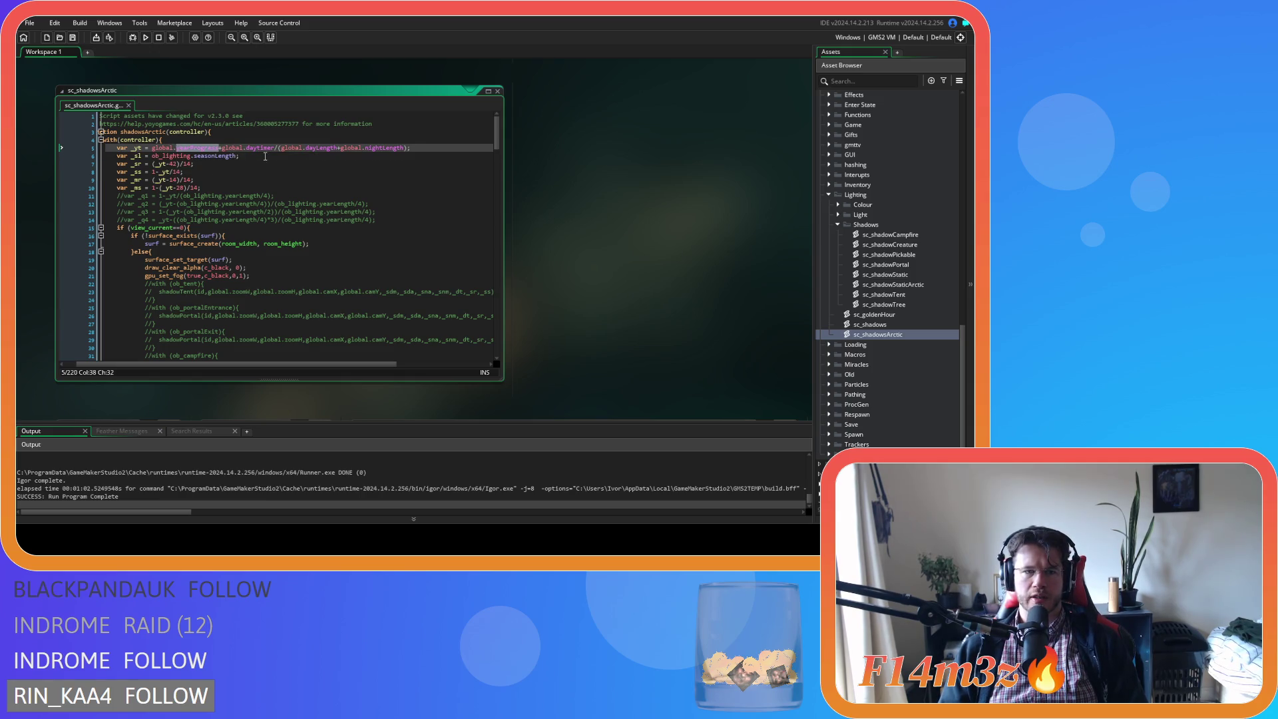
left_click(430, 149)
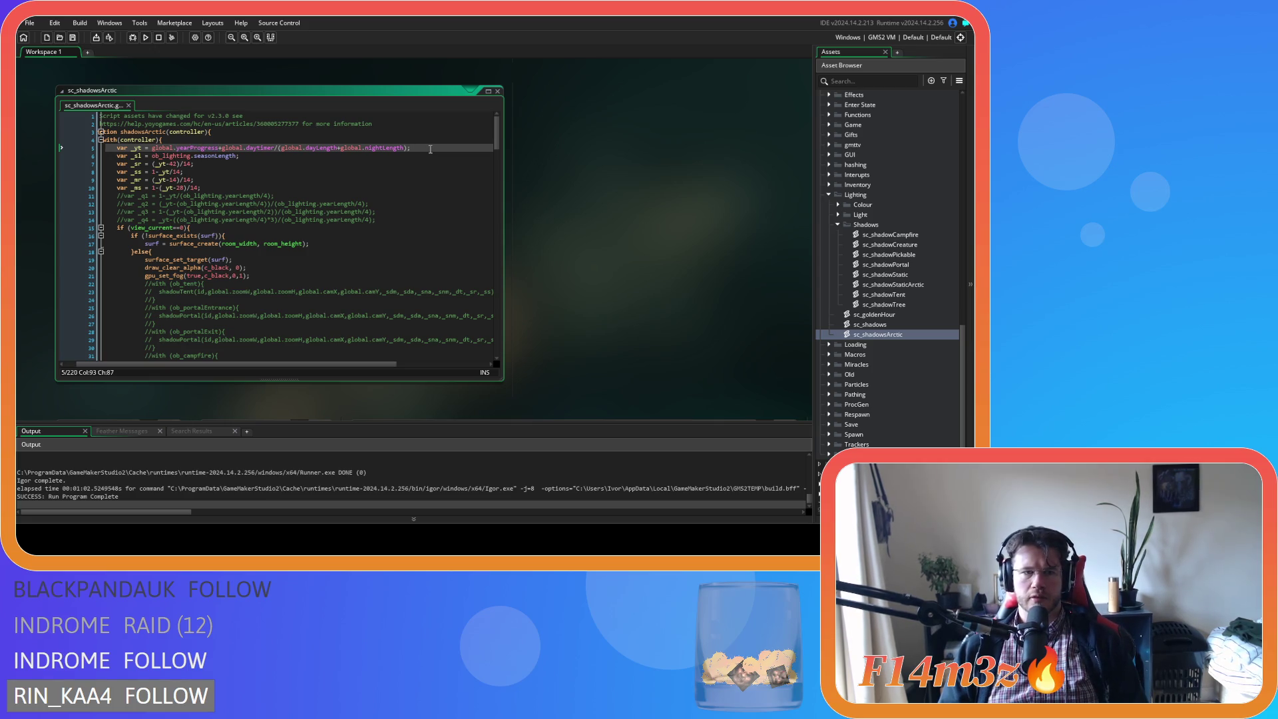
left_click_drag(152, 148, 406, 148)
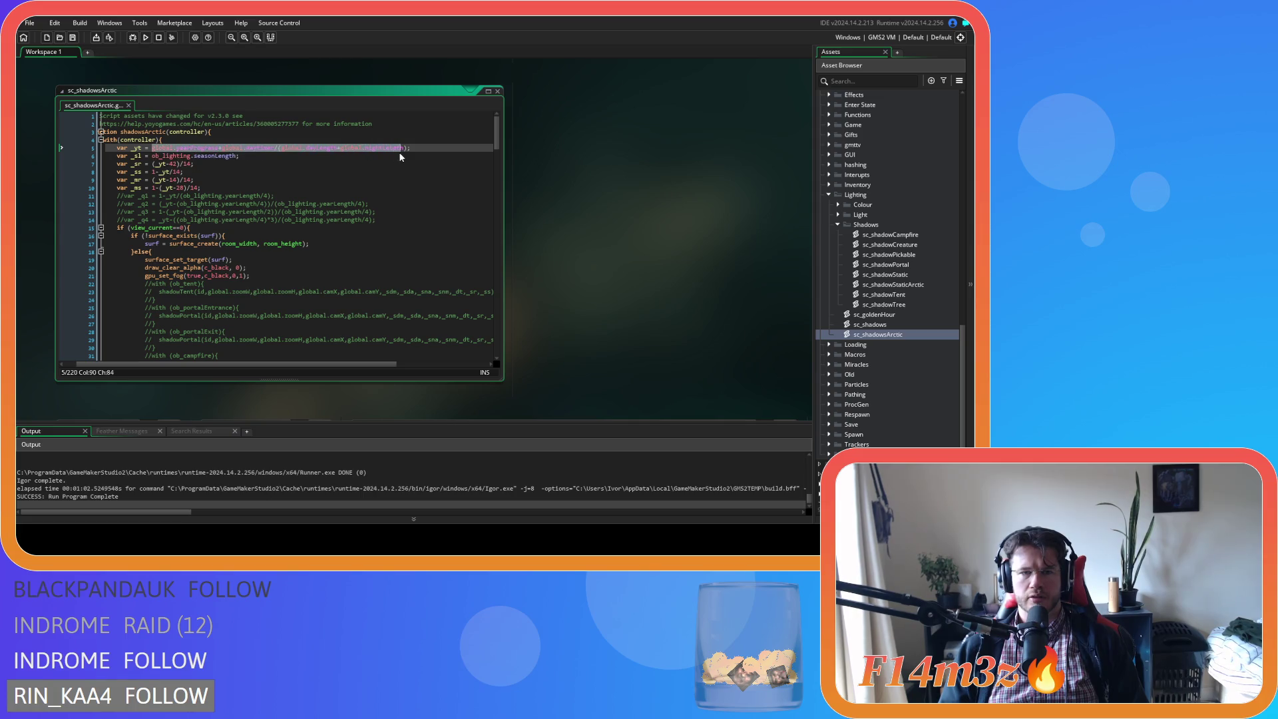
Open the ob_gui object to edit its on-screen readouts
scroll(919, 233, "up", 10)
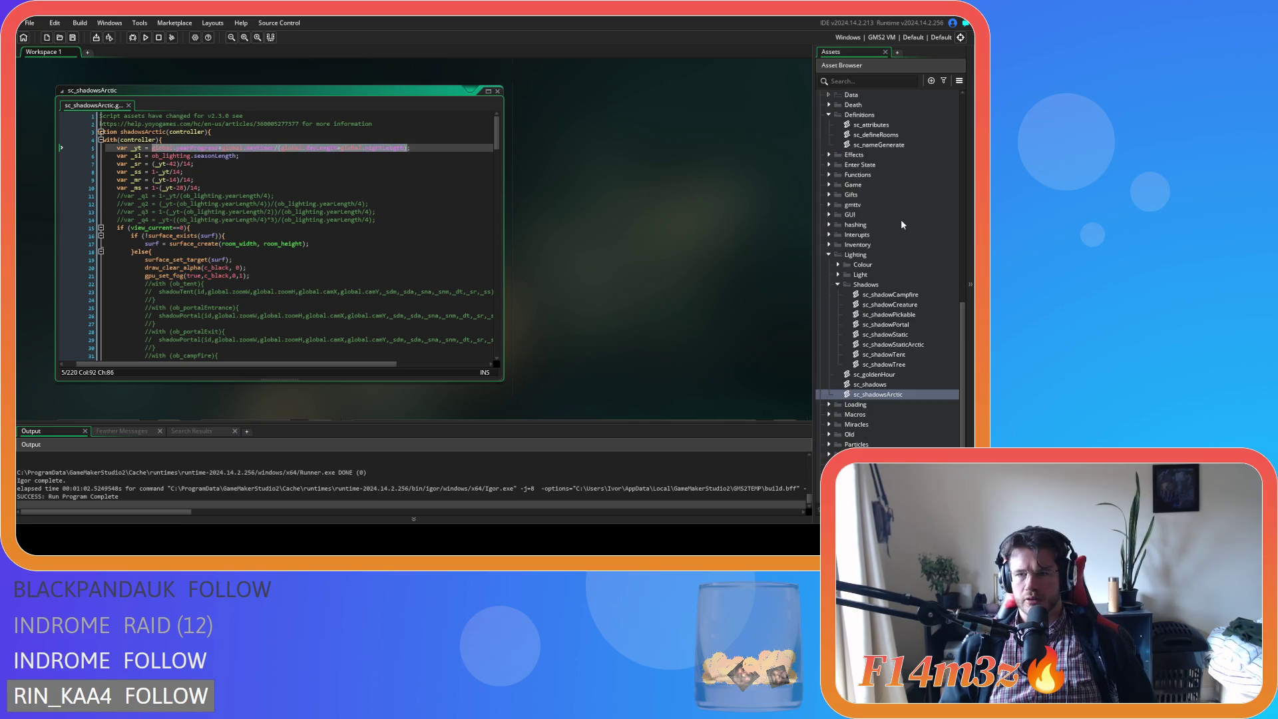
scroll(900, 287, "up", 3)
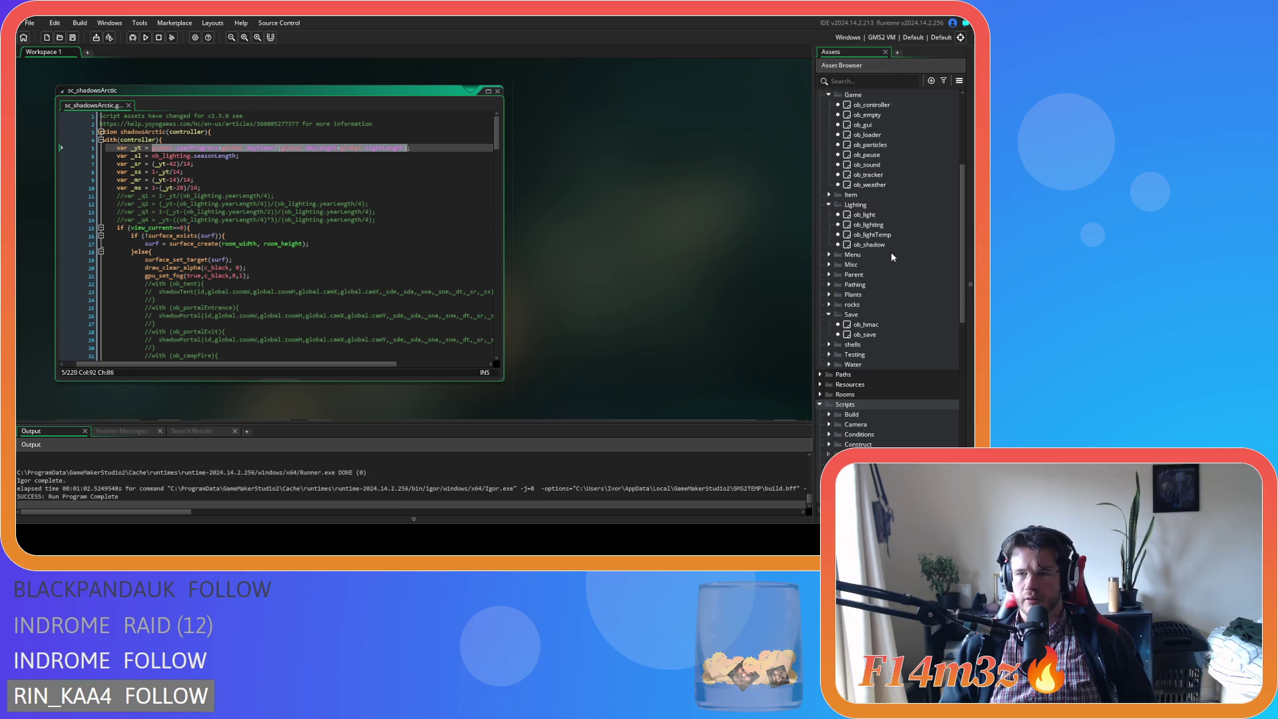
scroll(888, 329, "up", 2)
double_click(876, 186)
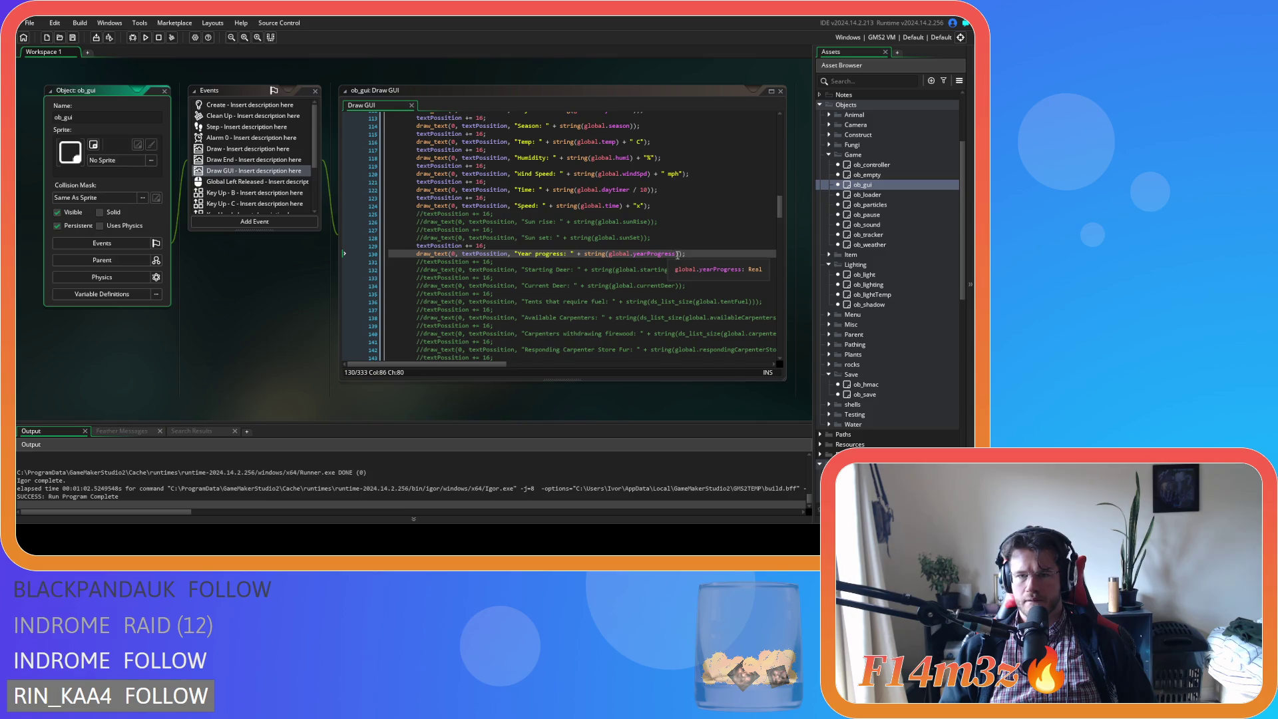
Paste the expression into the Year progress draw_text line, then build and run the game
type("global.yearProgress+global.daytimer/(global.dayLength+global.nightLength)")
key("F5")
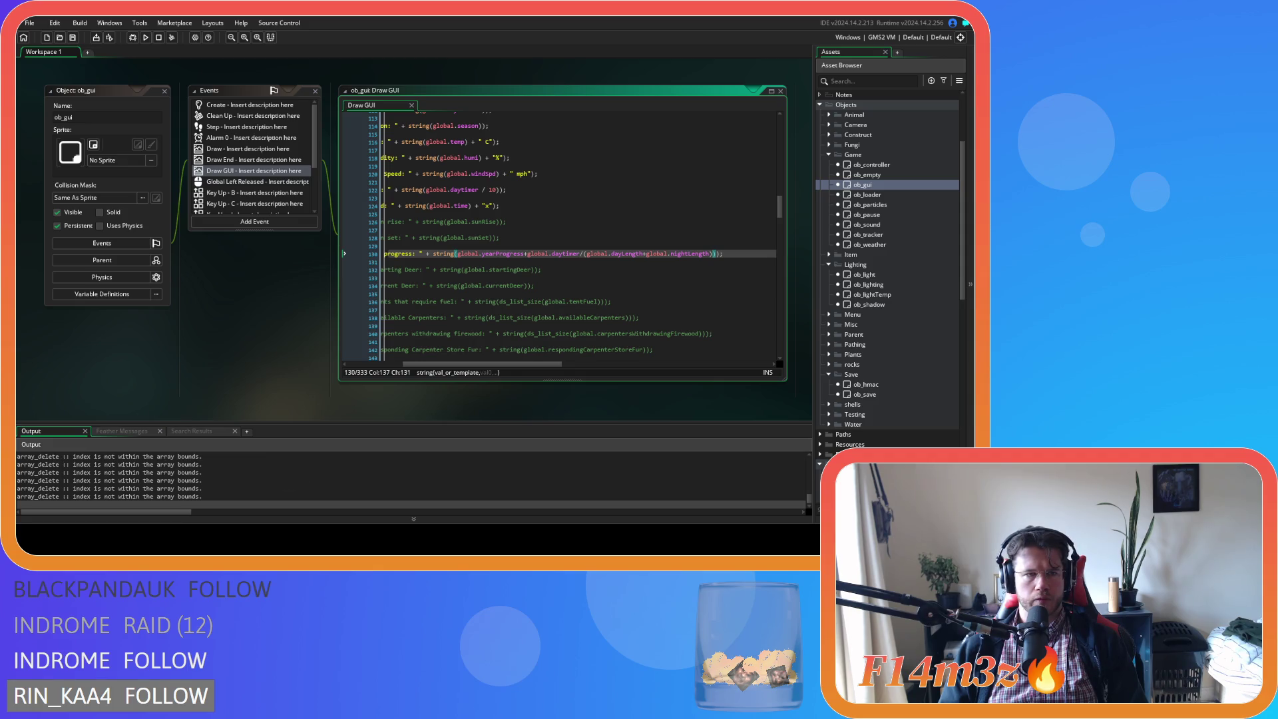
key("alt+Tab")
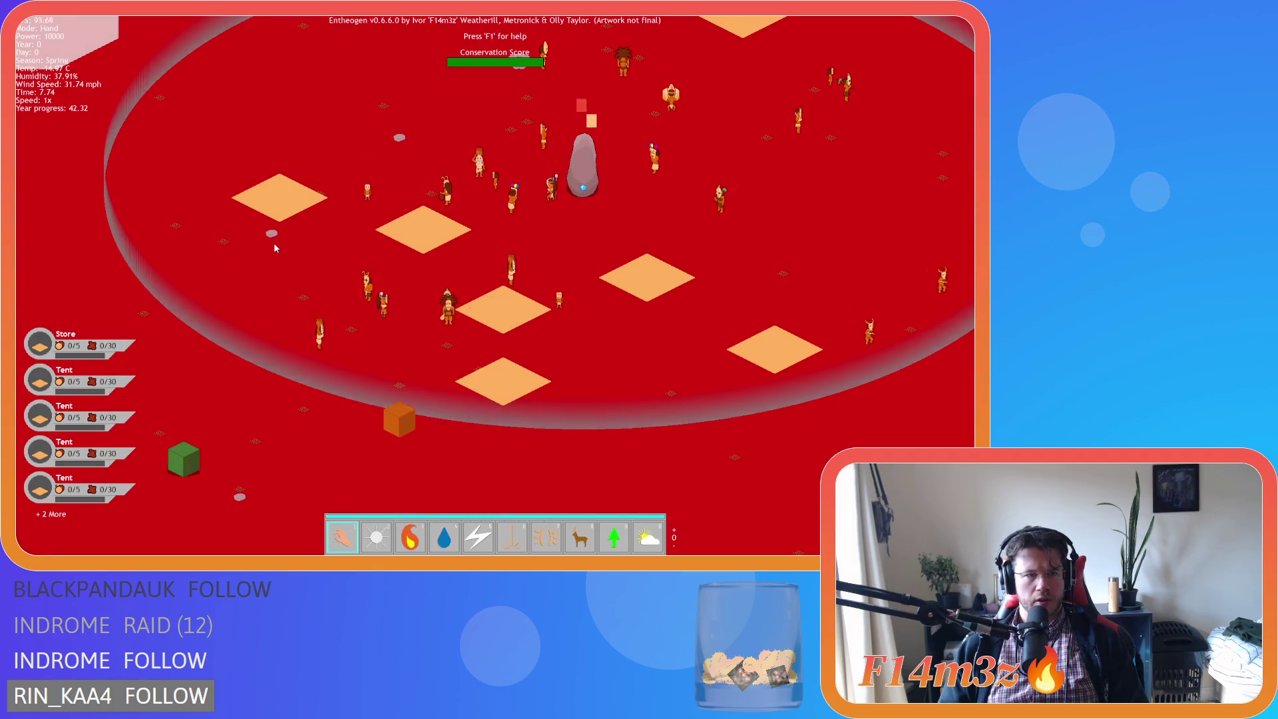
Run the game at 8x speed and pan and zoom toward the ice and water
key("Left")
key("Down")
key("plus")
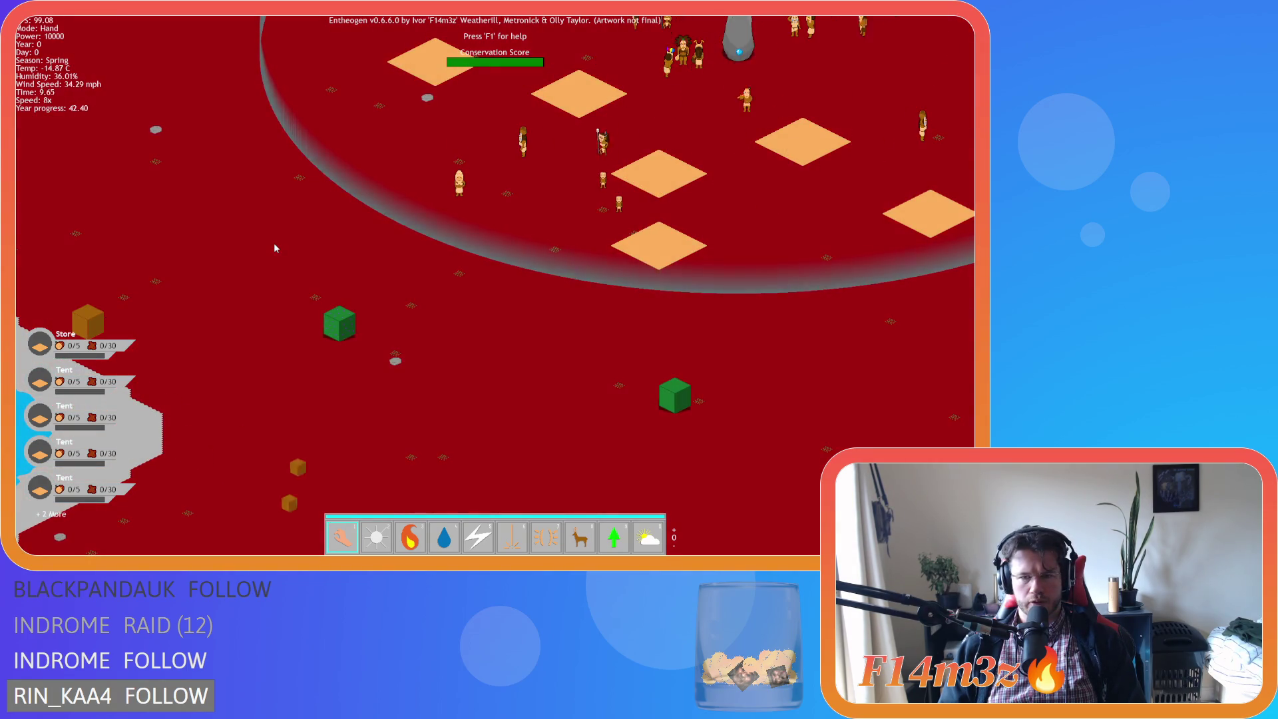
scroll(281, 285, "up", 3)
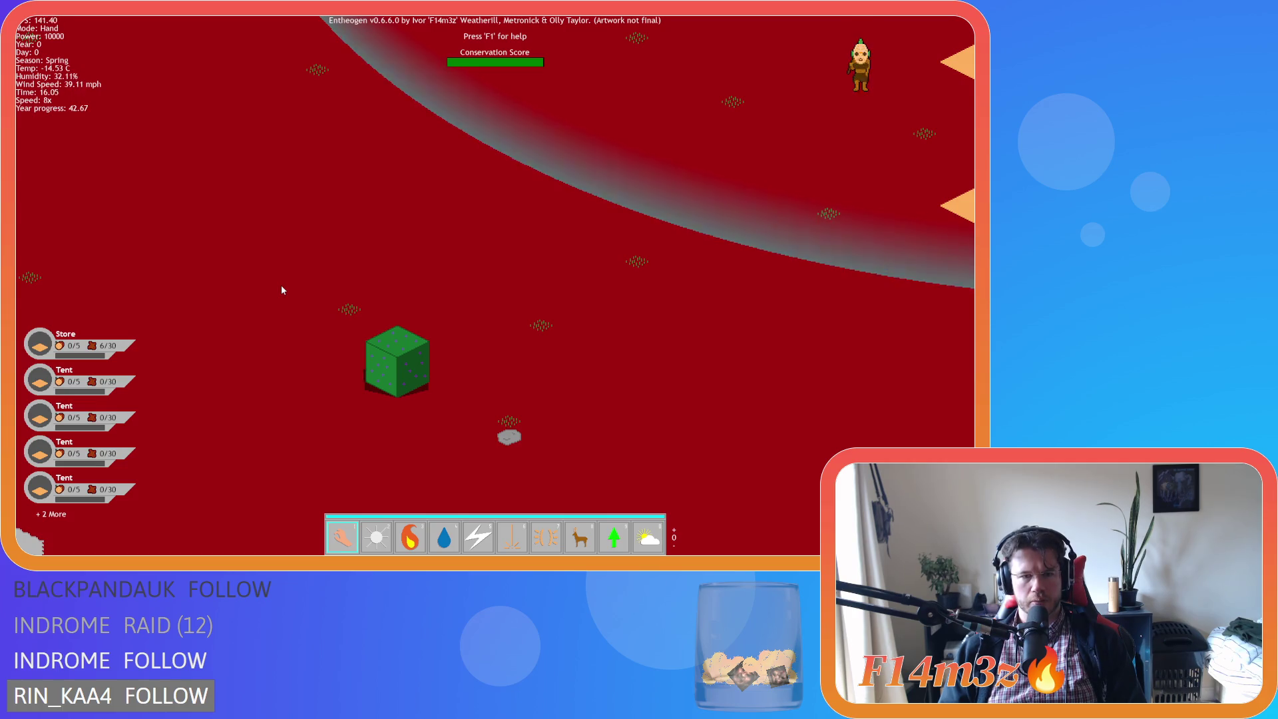
left_click_drag(281, 290, 496, 267)
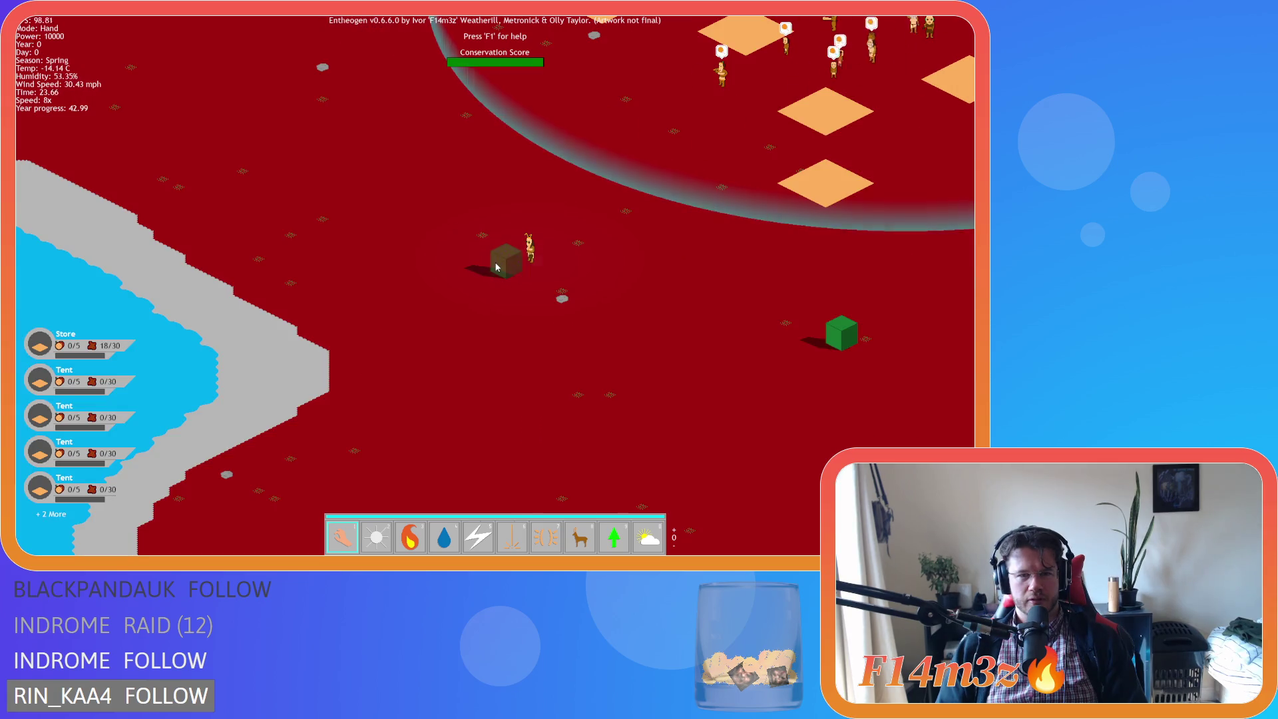
scroll(496, 267, "up", 3)
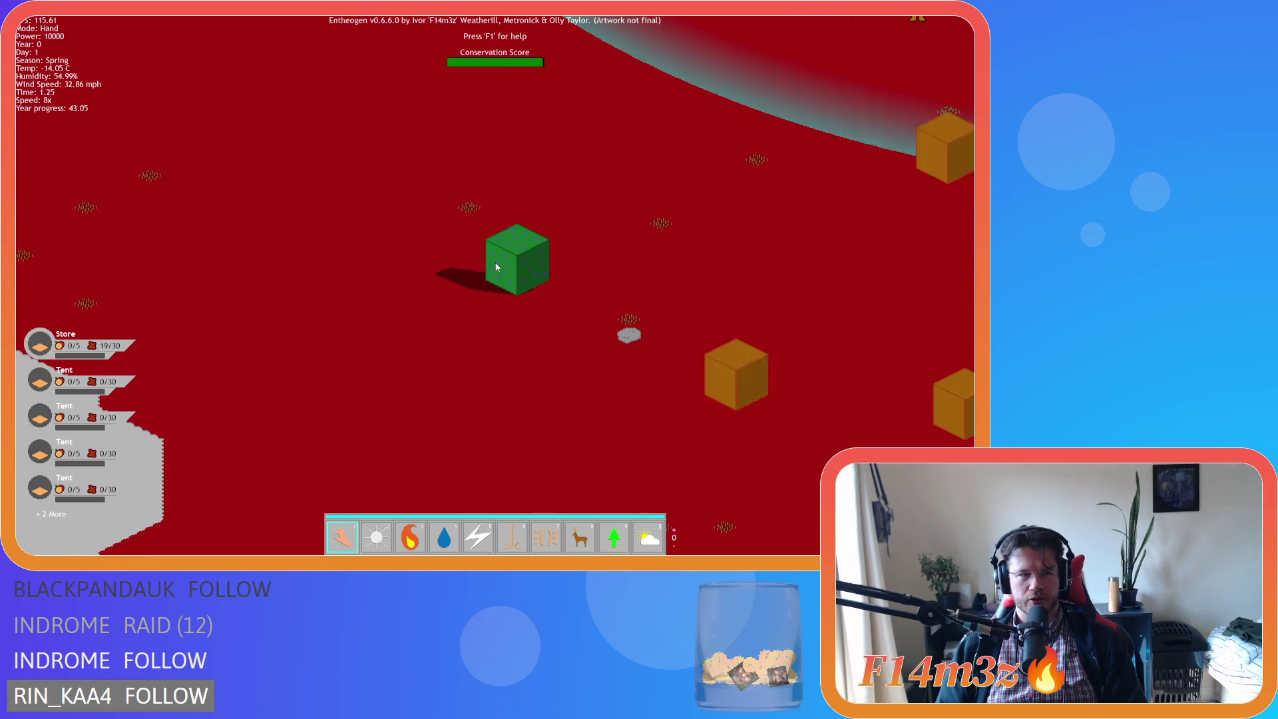
scroll(496, 267, "down", 3)
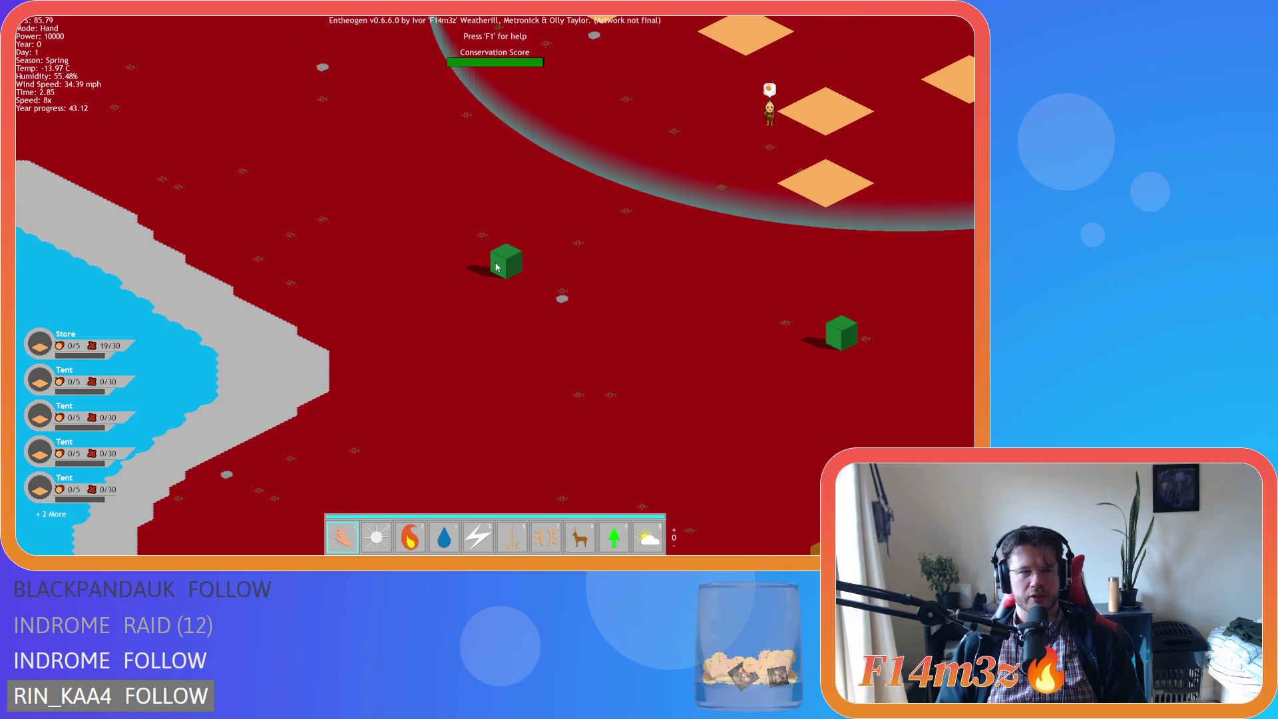
scroll(496, 267, "up", 3)
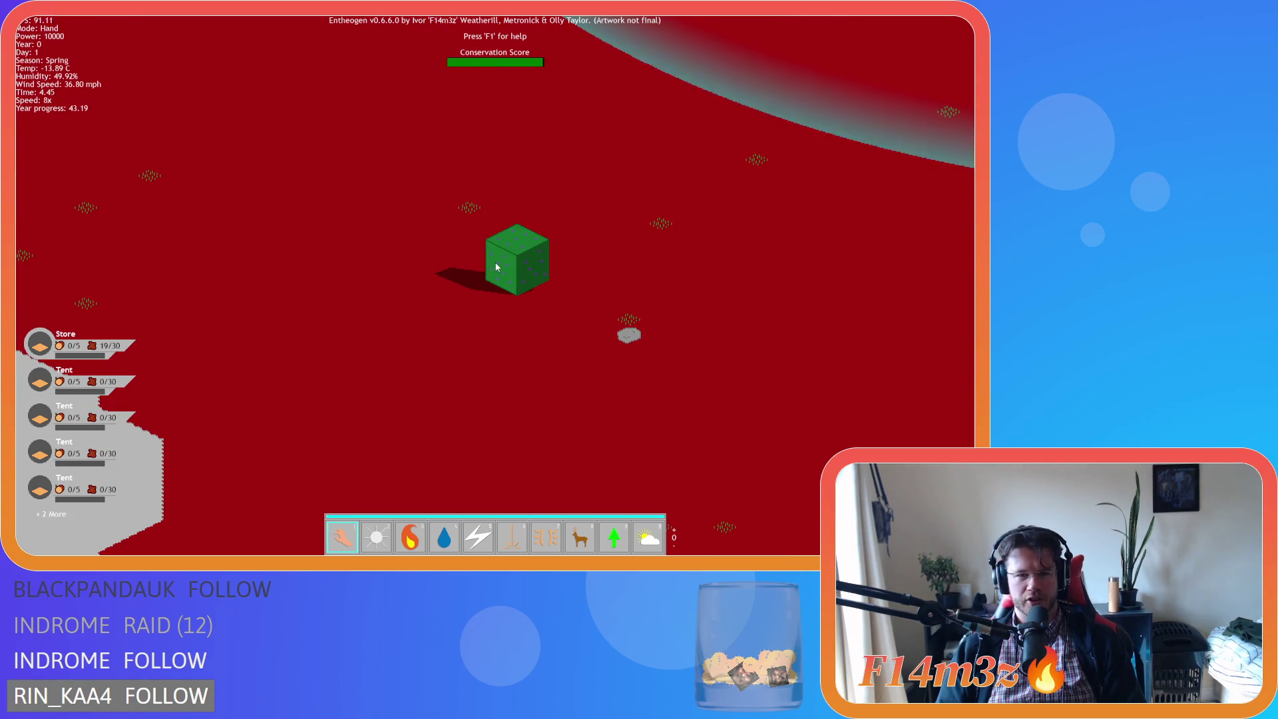
Pan across the map as Year progress reaches 43.76, then quit with Escape and Y
key("d")
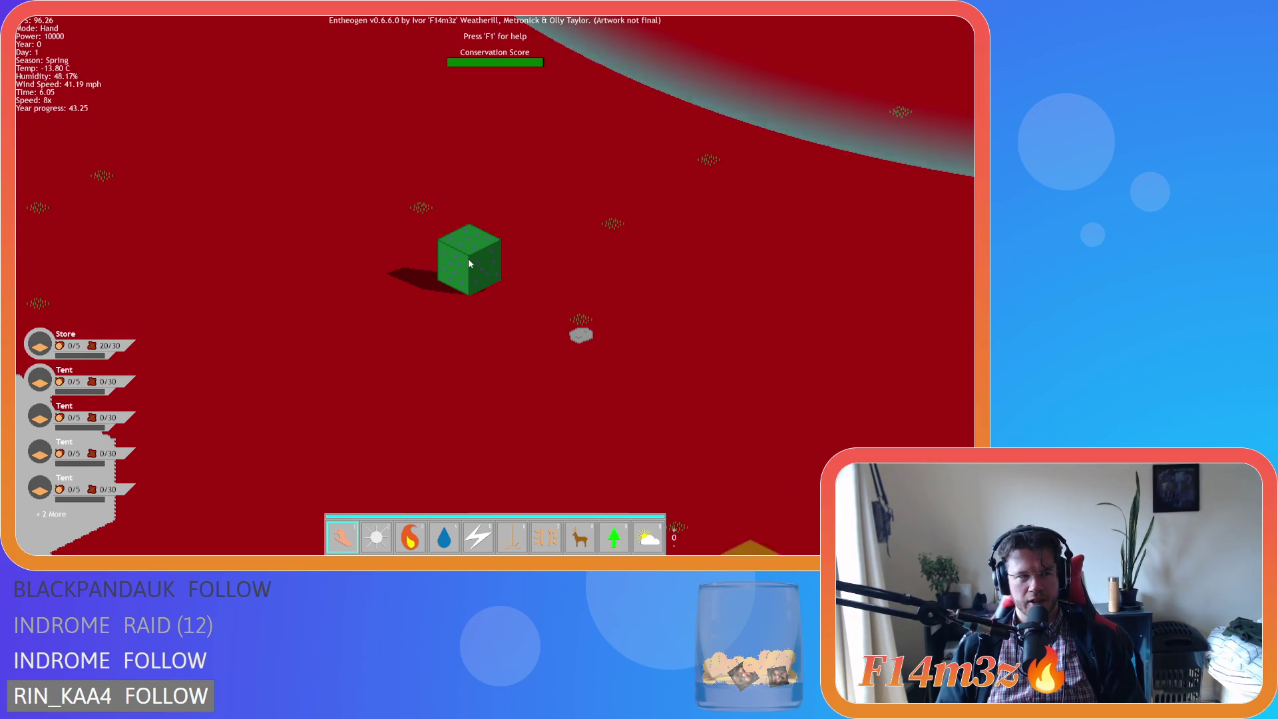
key("d")
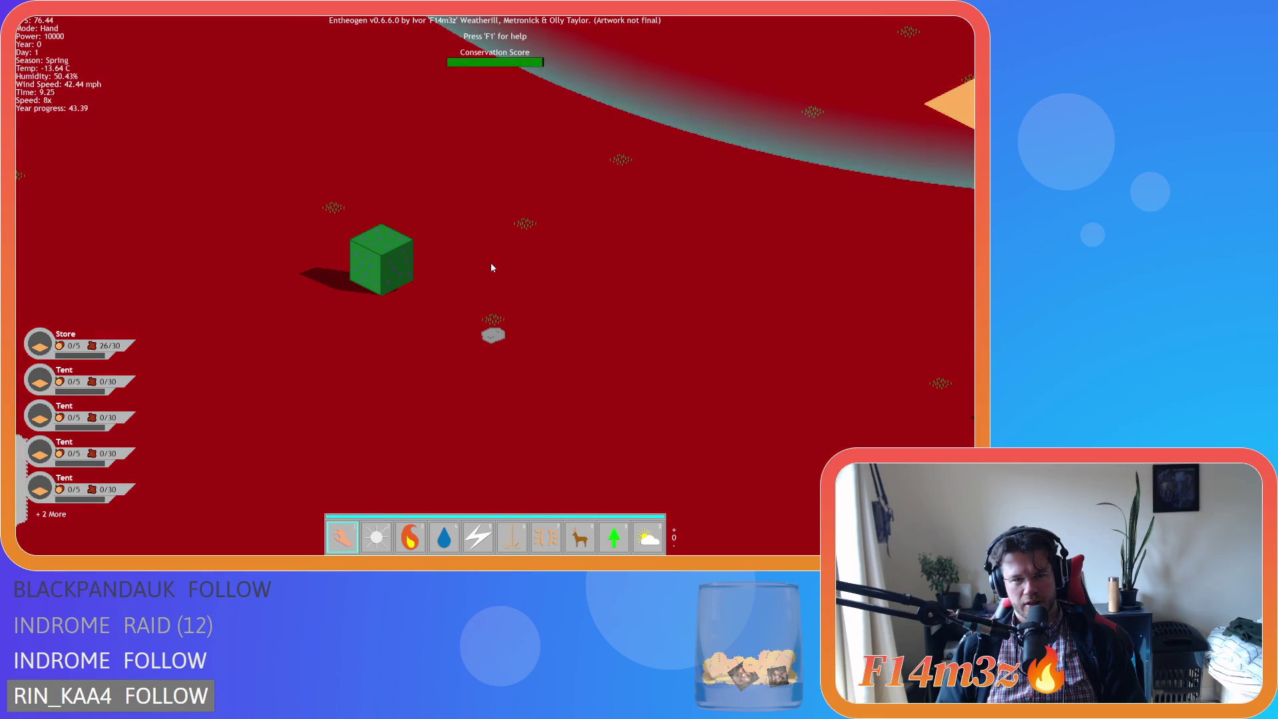
key("a")
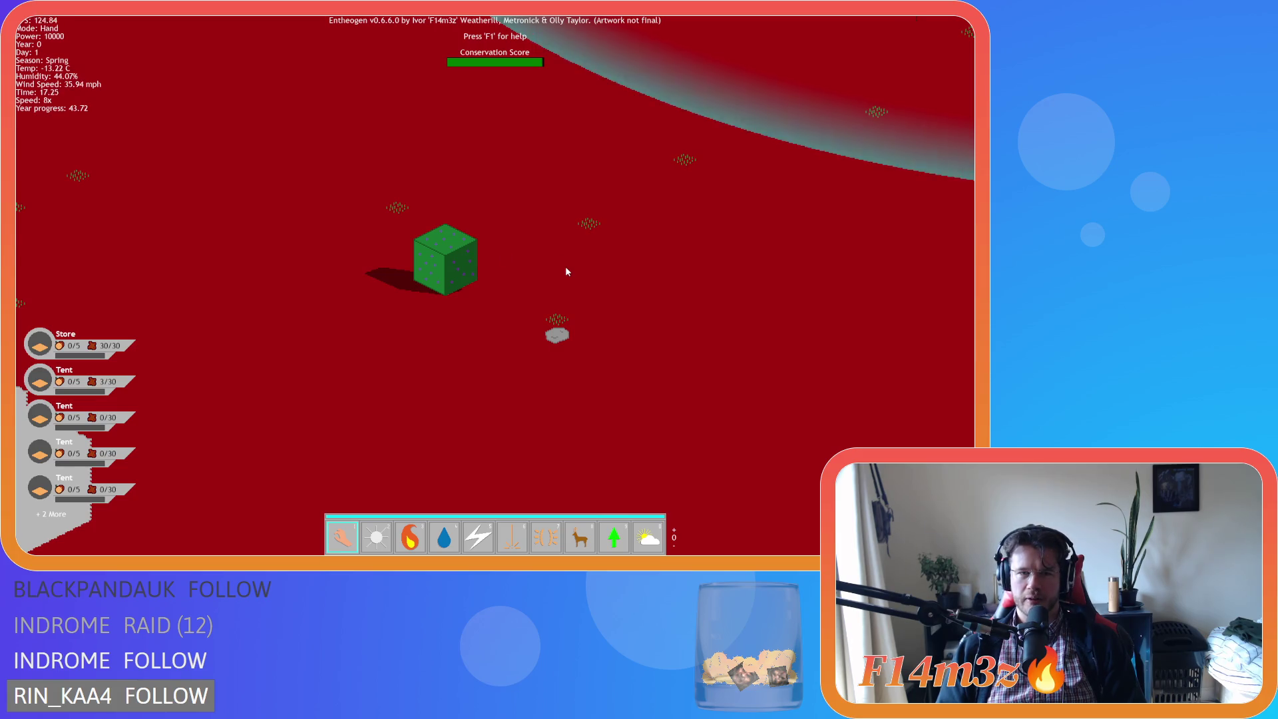
key("Escape")
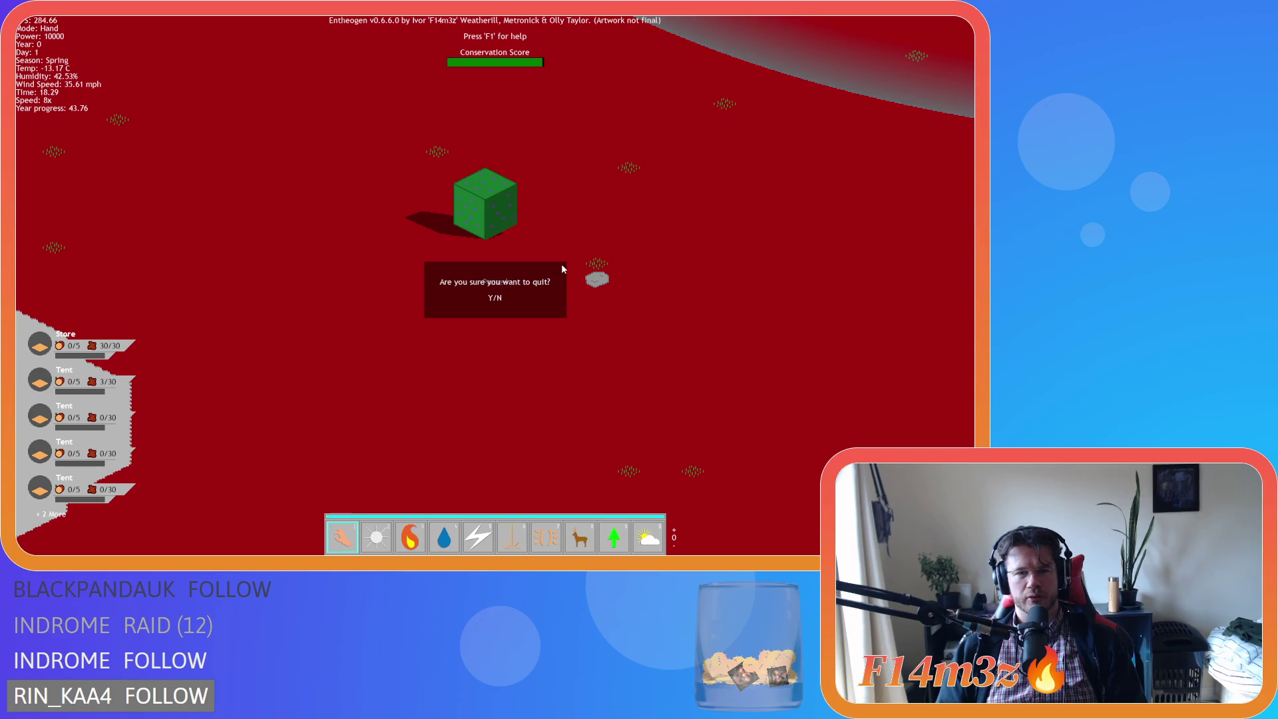
key("y")
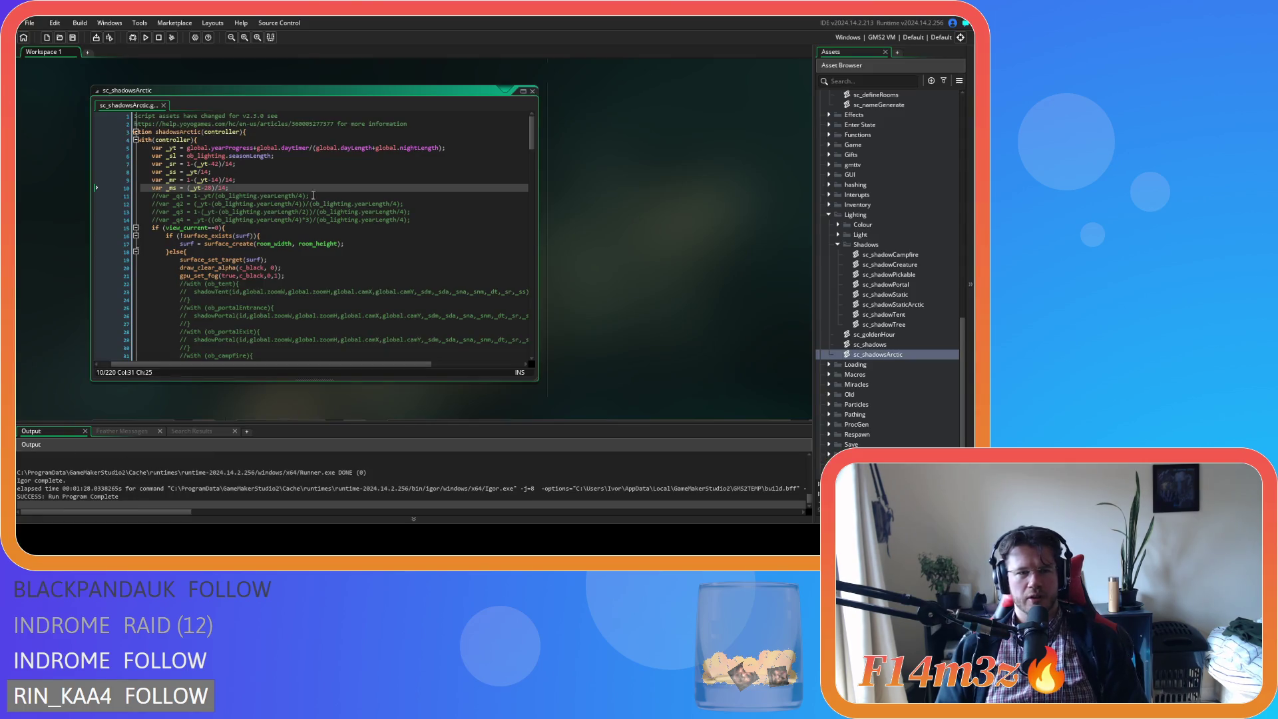
Open ob_lighting's Create event code
scroll(686, 246, "up", 10)
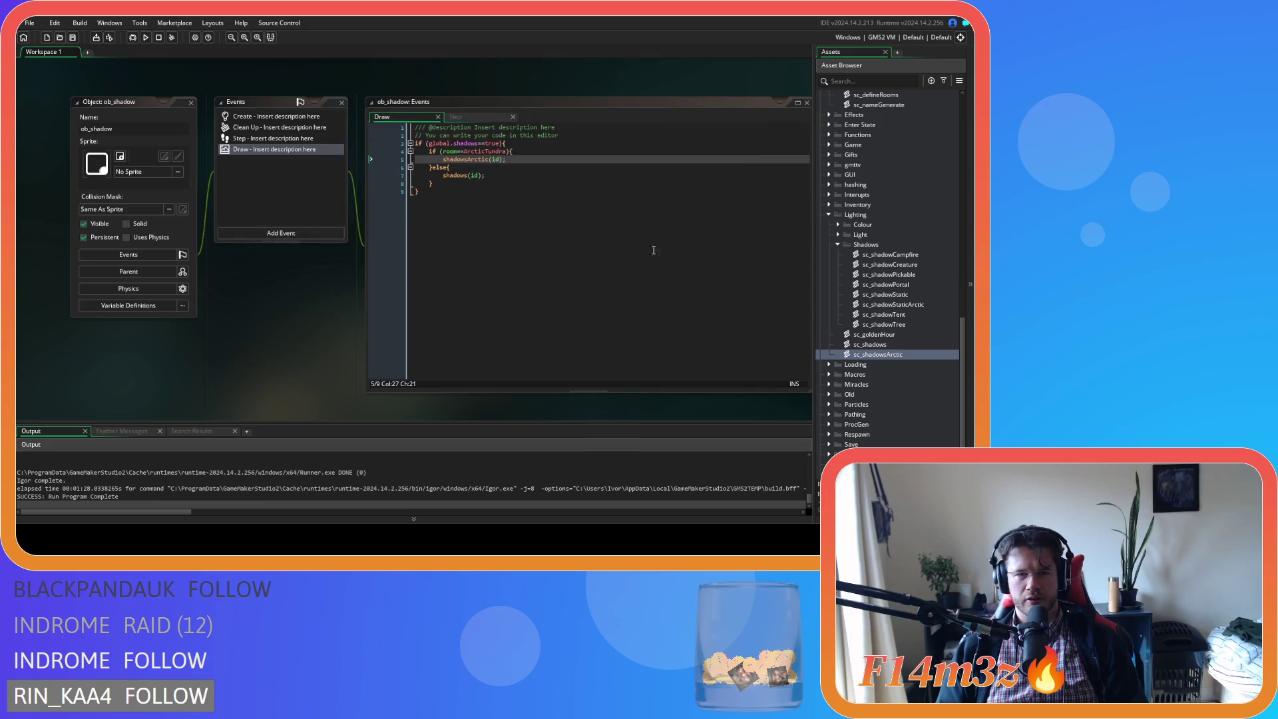
scroll(319, 258, "down", 3)
scroll(879, 300, "up", 10)
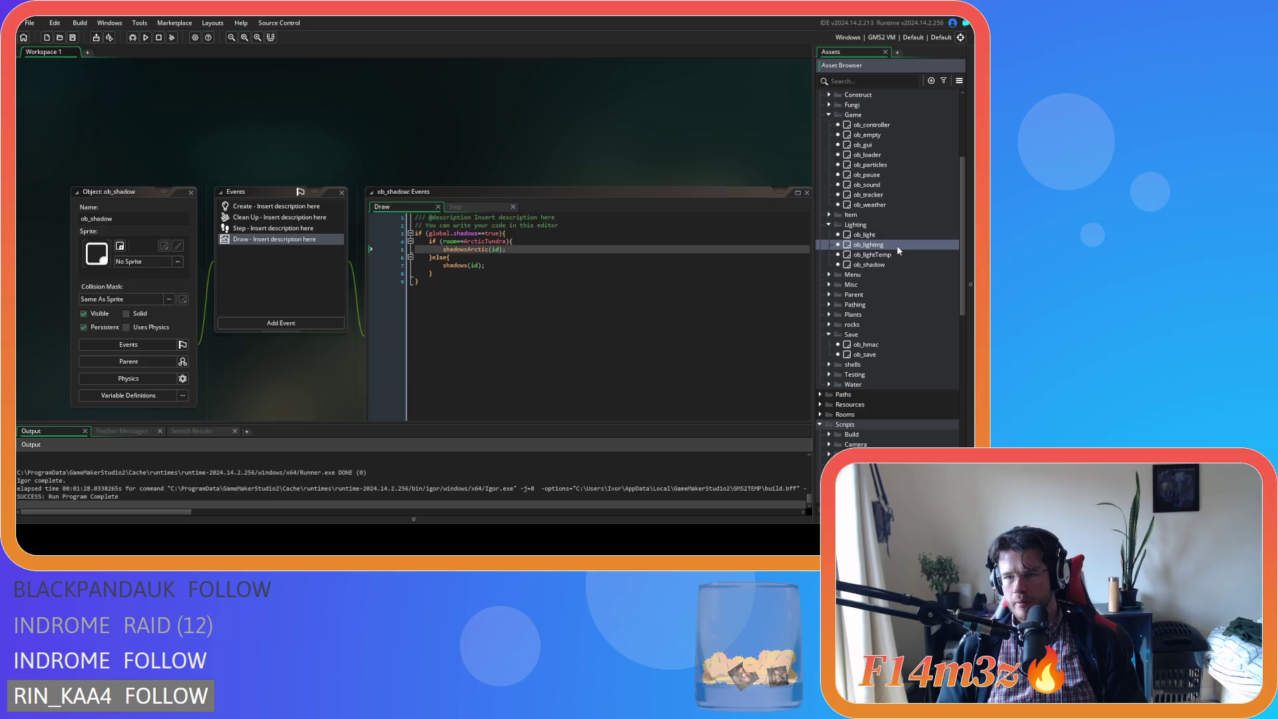
double_click(897, 245)
left_click(380, 105)
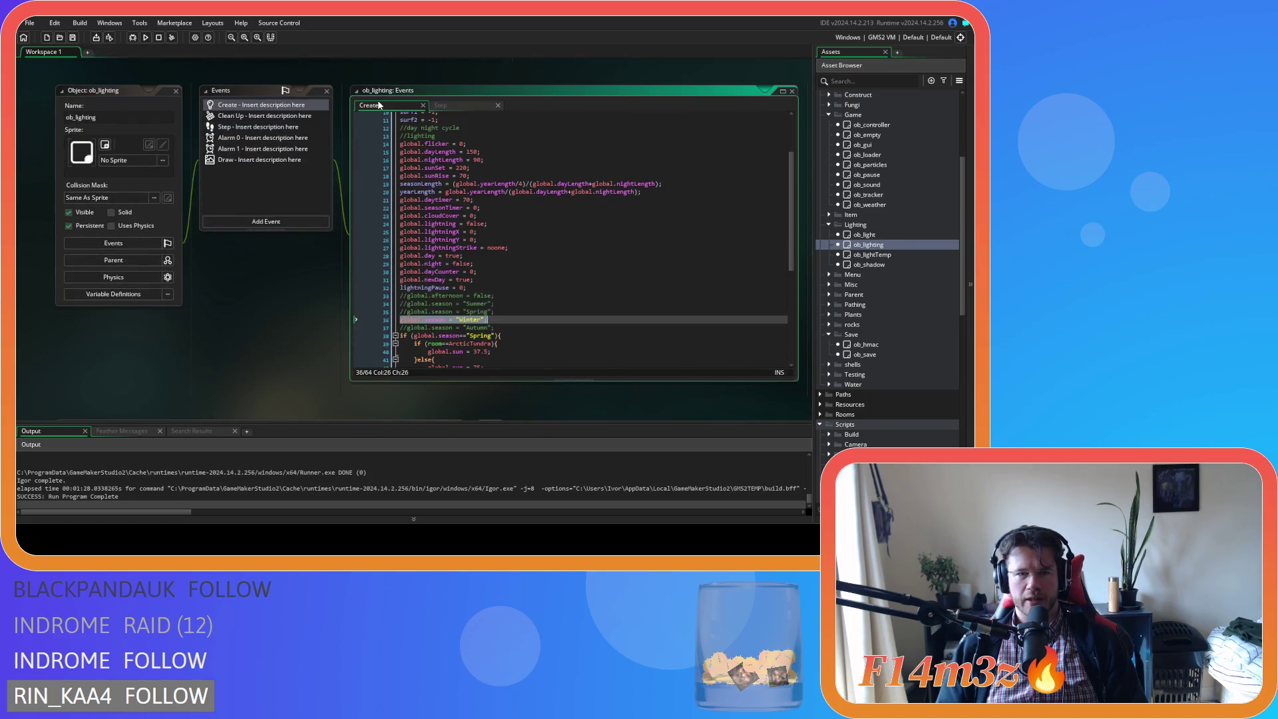
Comment out the Winter season line, re-enable the Spring line, and rebuild with F5
left_click(496, 319)
key("ctrl+k")
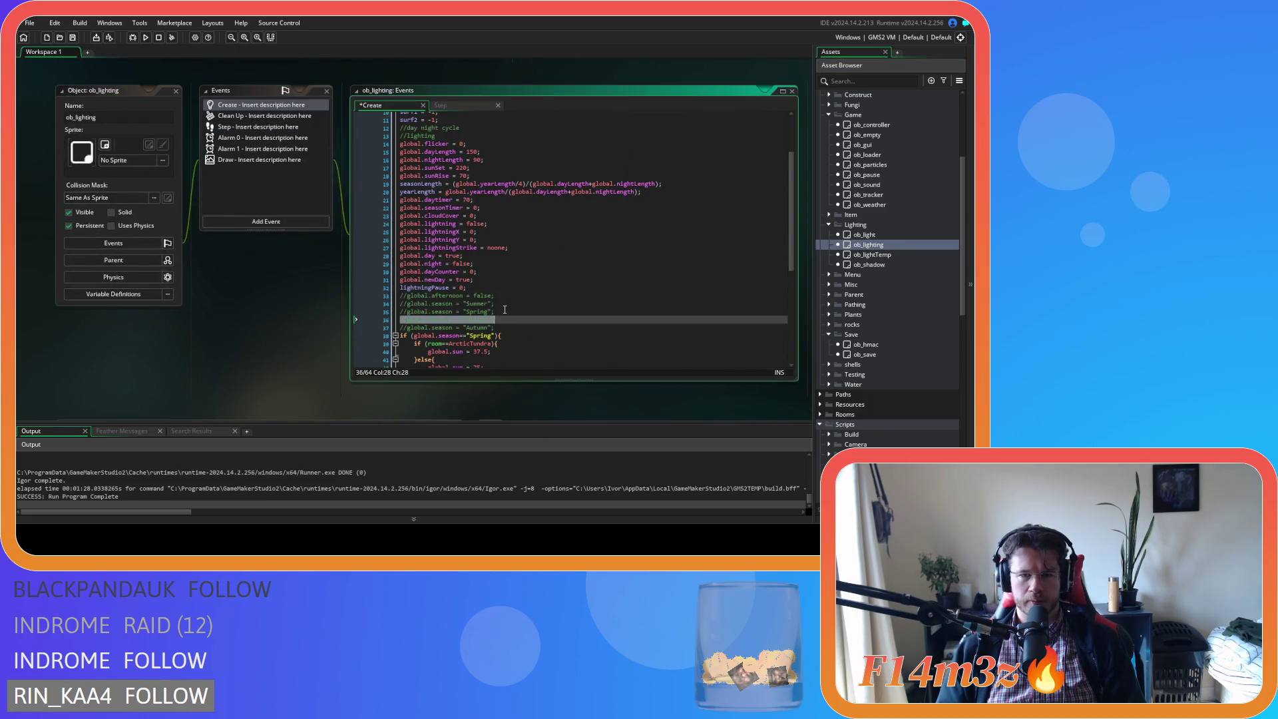
left_click(501, 310)
key("ctrl+shift+k")
key("F5")
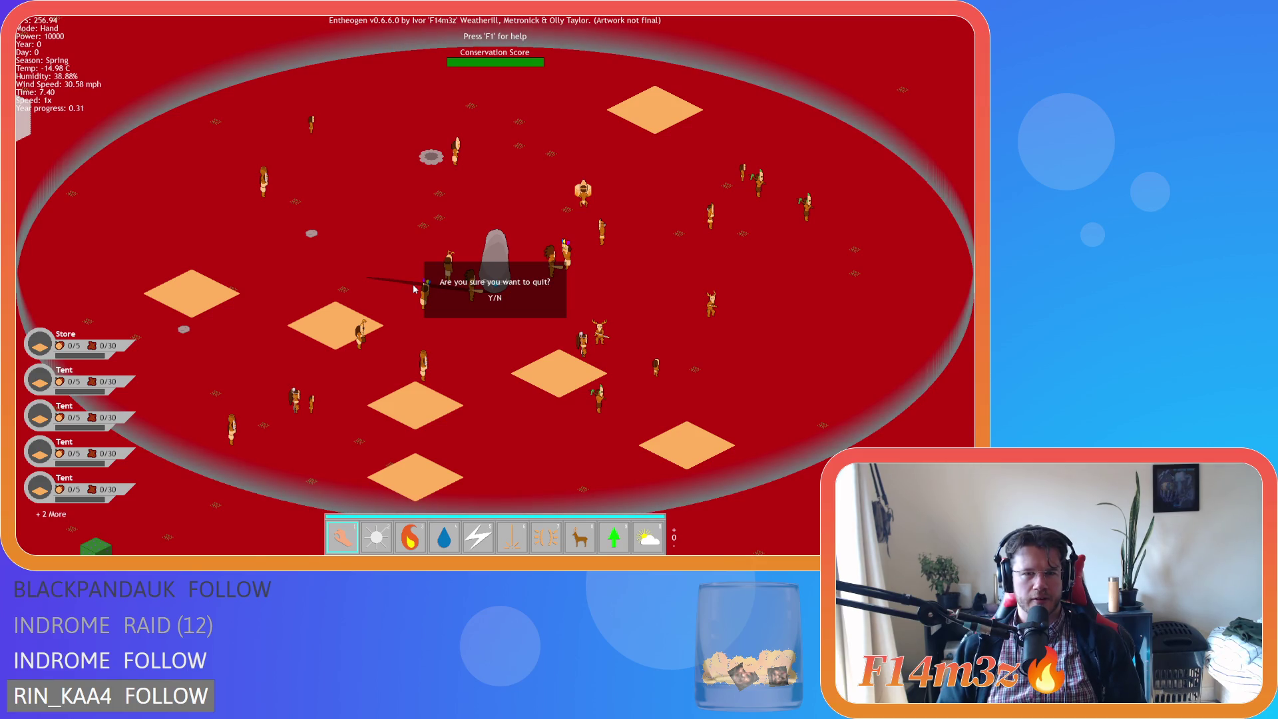
key("y")
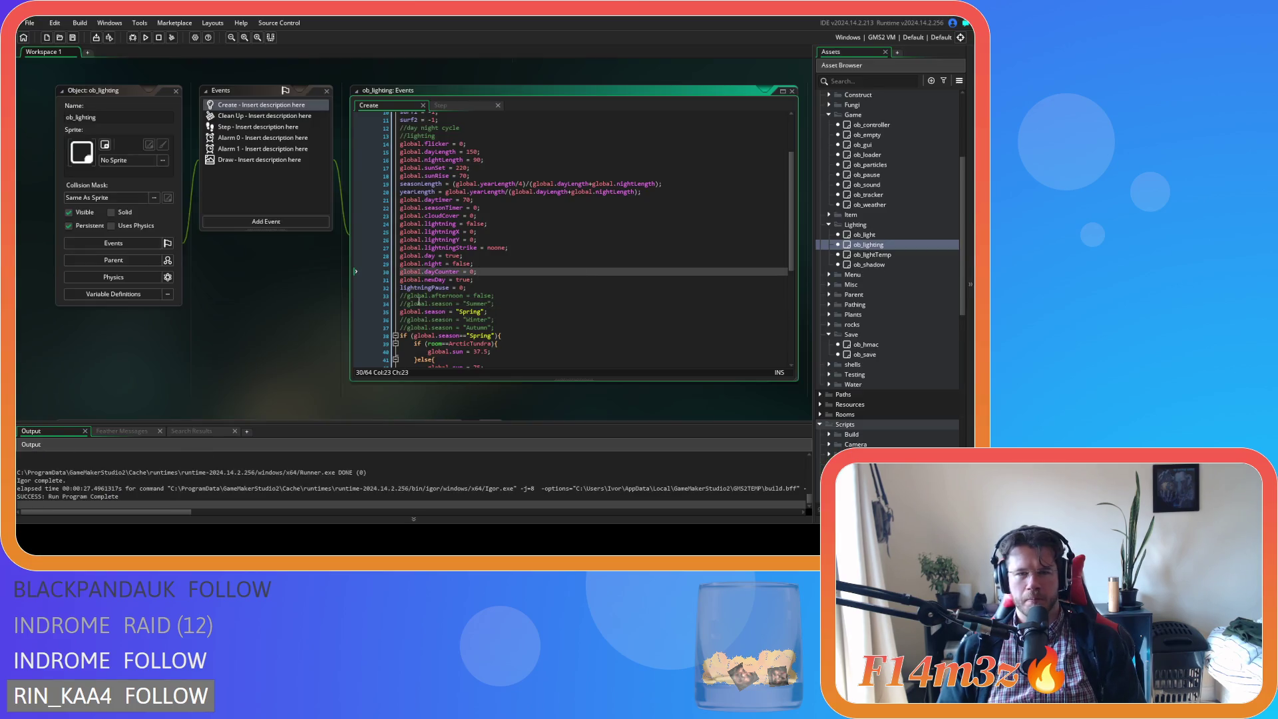
Open ob_save's Key Press - F5 event and jump to the saveLighting script
scroll(877, 319, "down", 2)
double_click(875, 297)
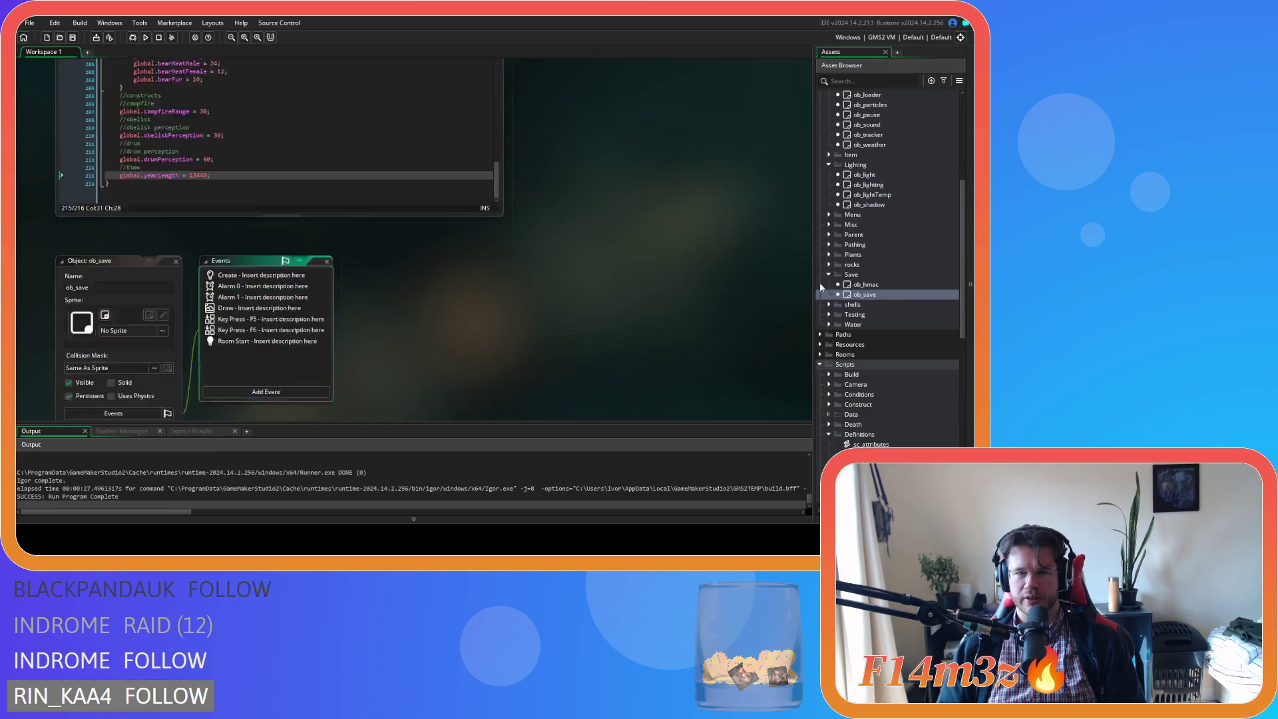
scroll(524, 265, "down", 3)
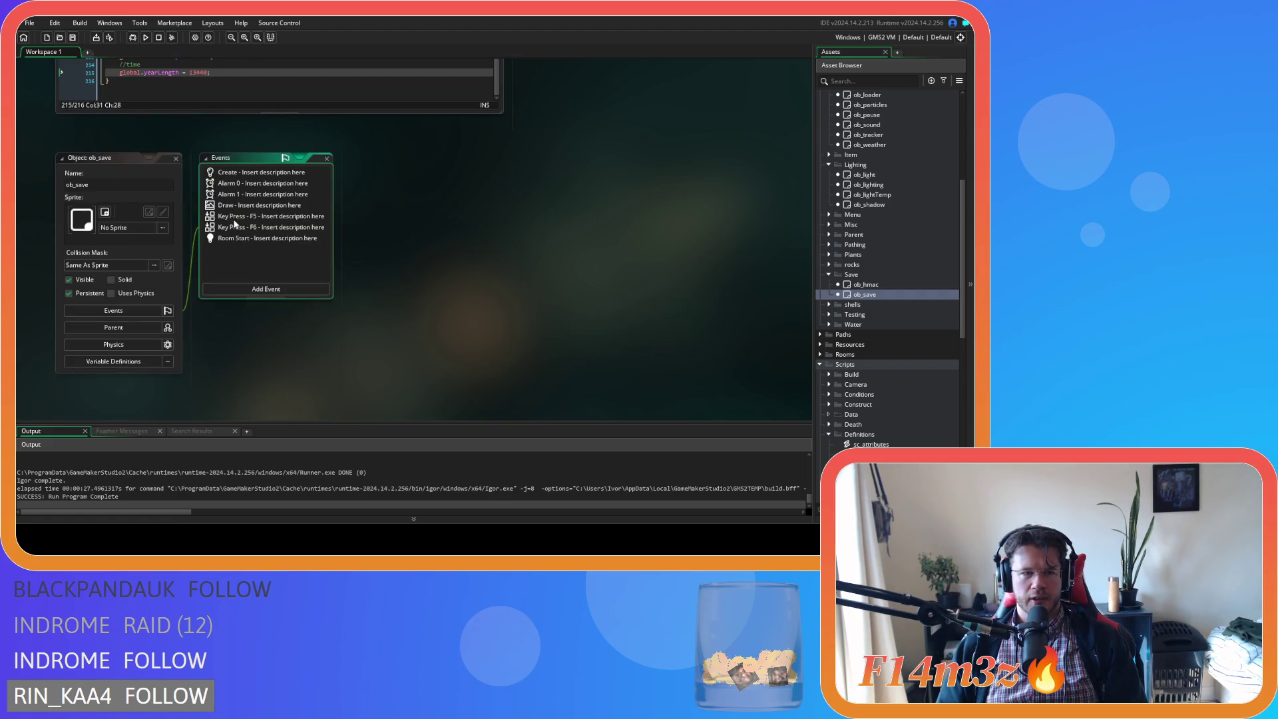
double_click(233, 217)
scroll(452, 264, "down", 10)
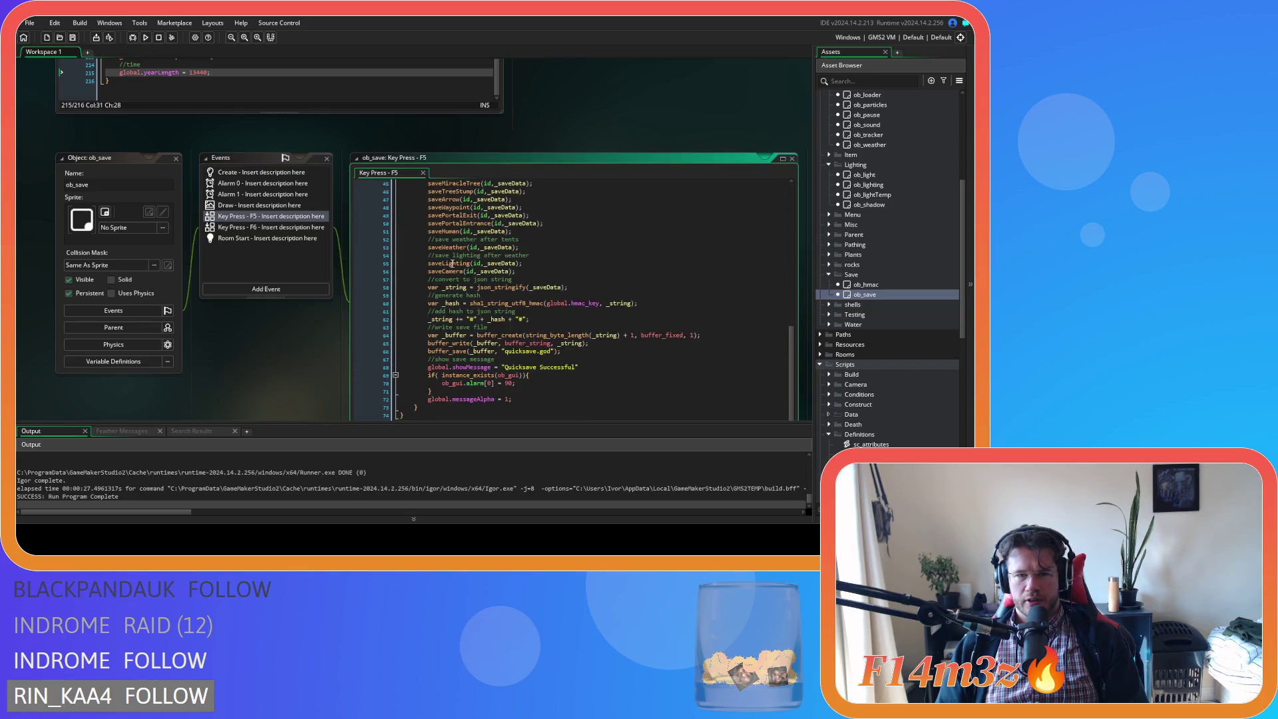
middle_click(452, 264)
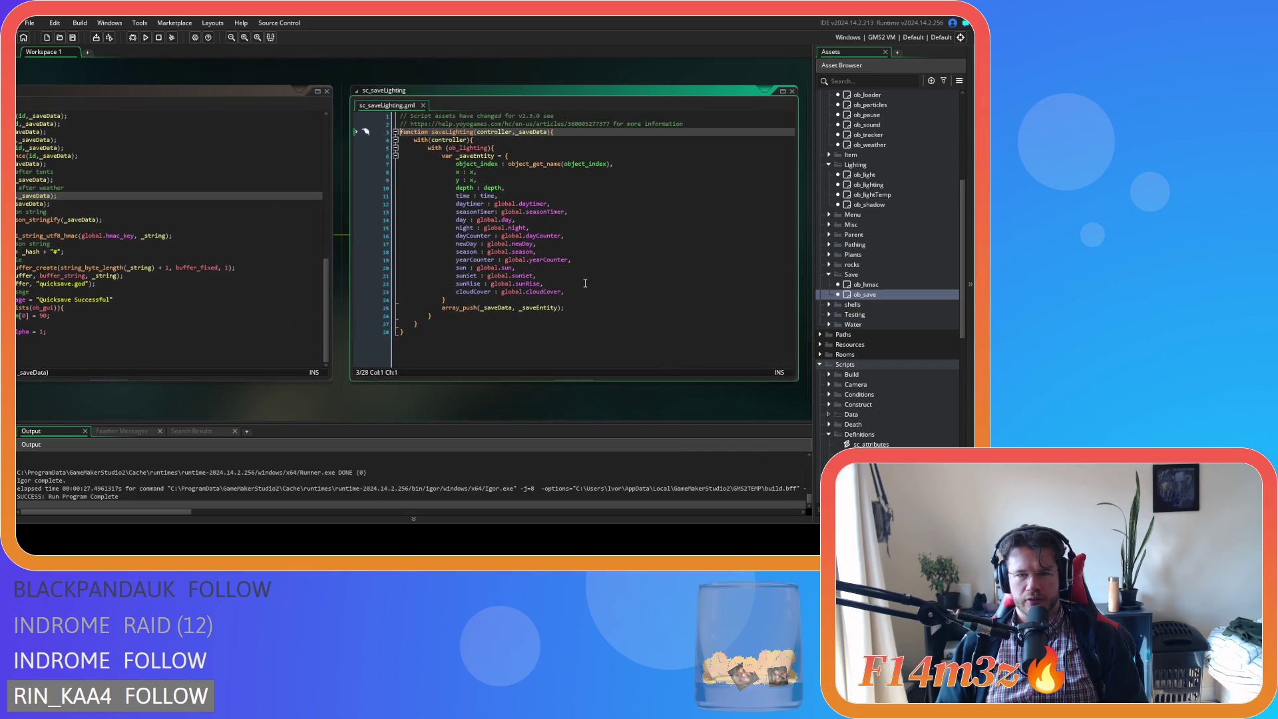
Duplicate the cloudCover entry as a yearProgress entry and save the script
left_click(581, 289)
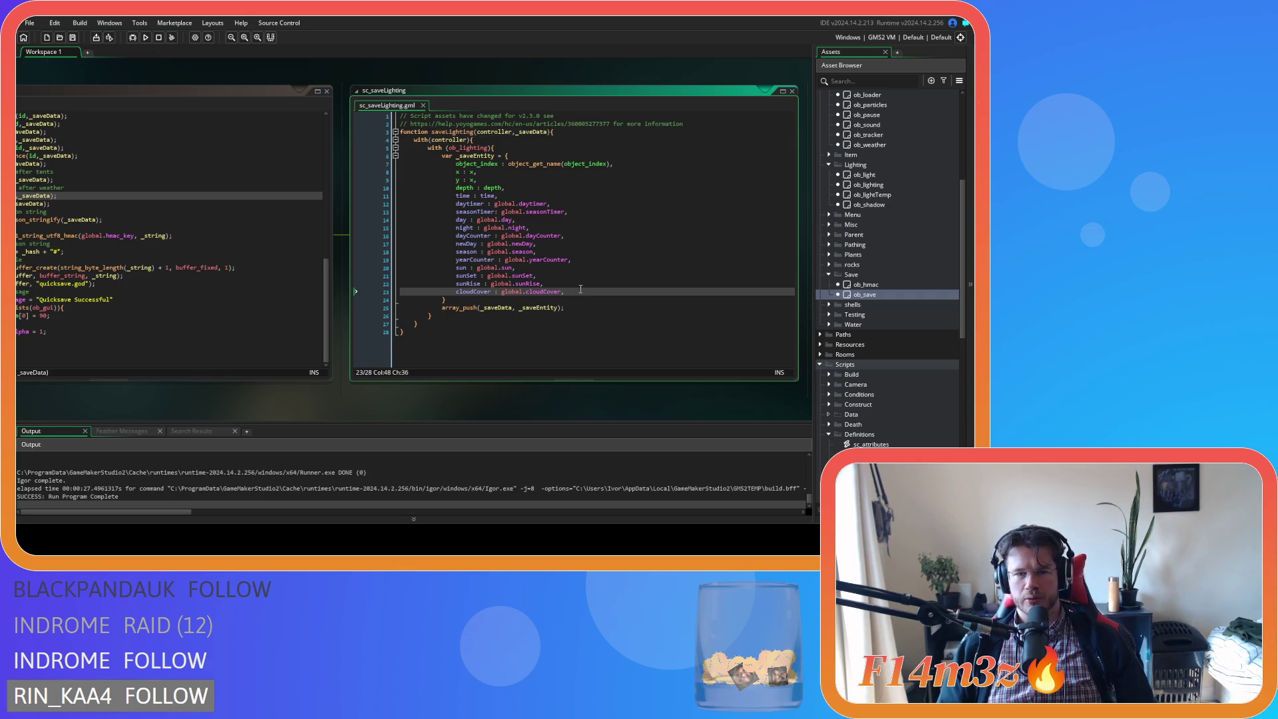
key("ctrl+d")
double_click(473, 300)
type("yearProgre")
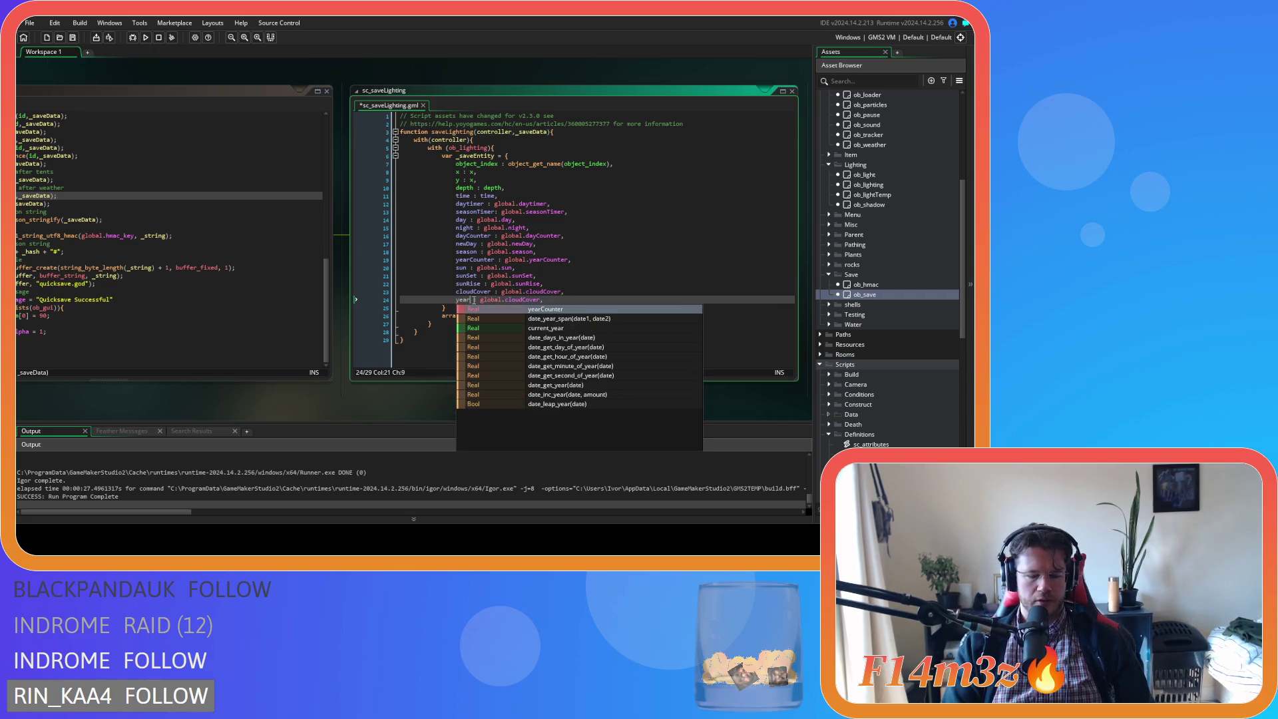
type("ss")
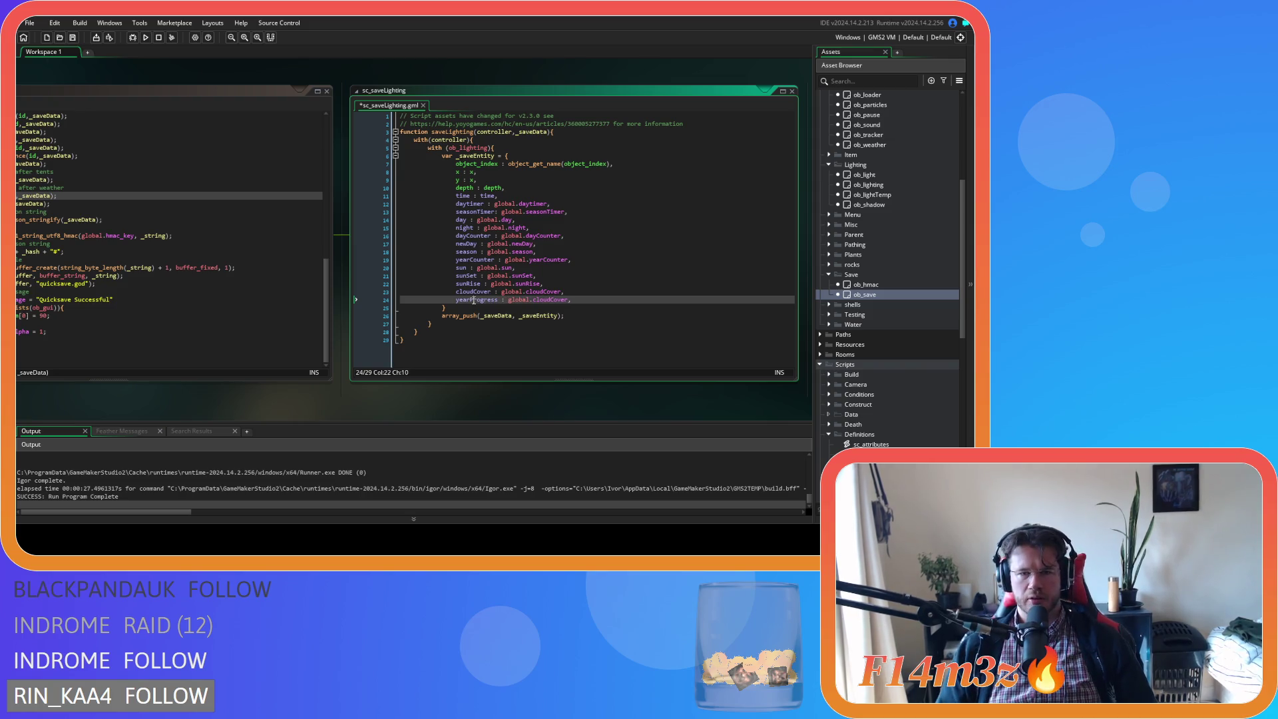
double_click(545, 299)
type("yearProgress")
key("ctrl+s")
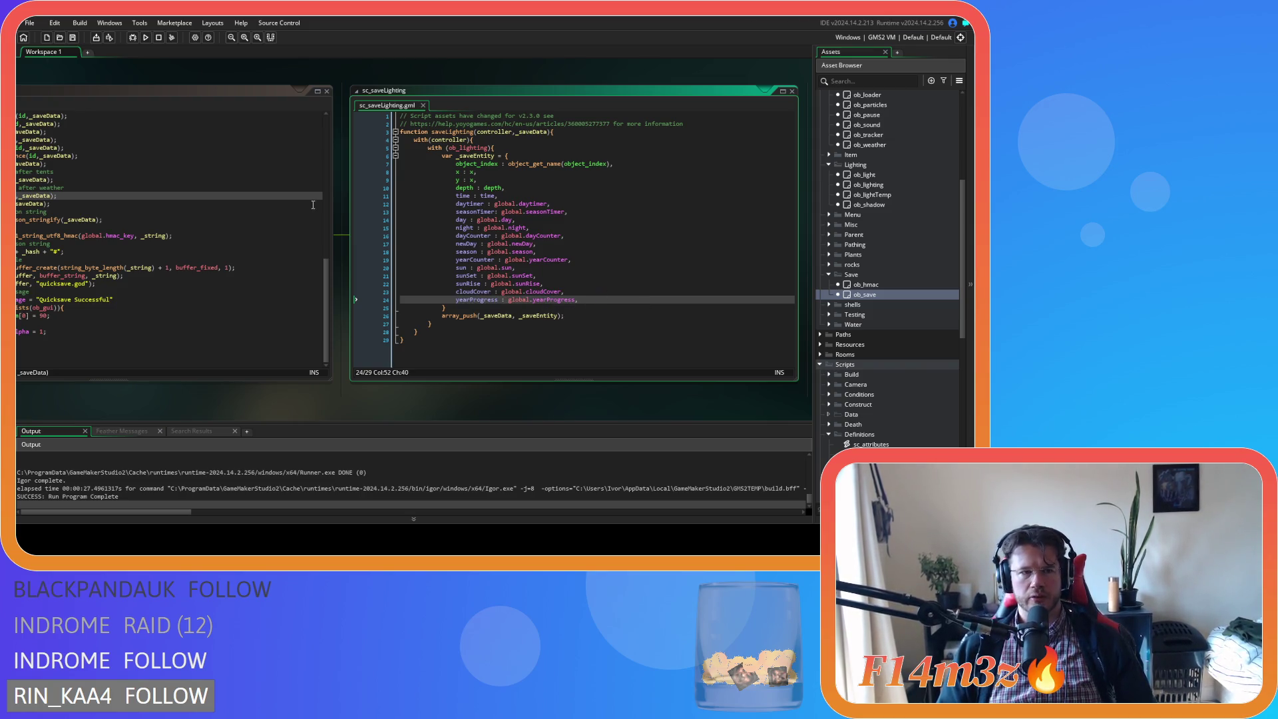
mouse_move(168, 82)
left_mouse_down()
mouse_move(277, 98)
mouse_move(225, 211)
left_mouse_up()
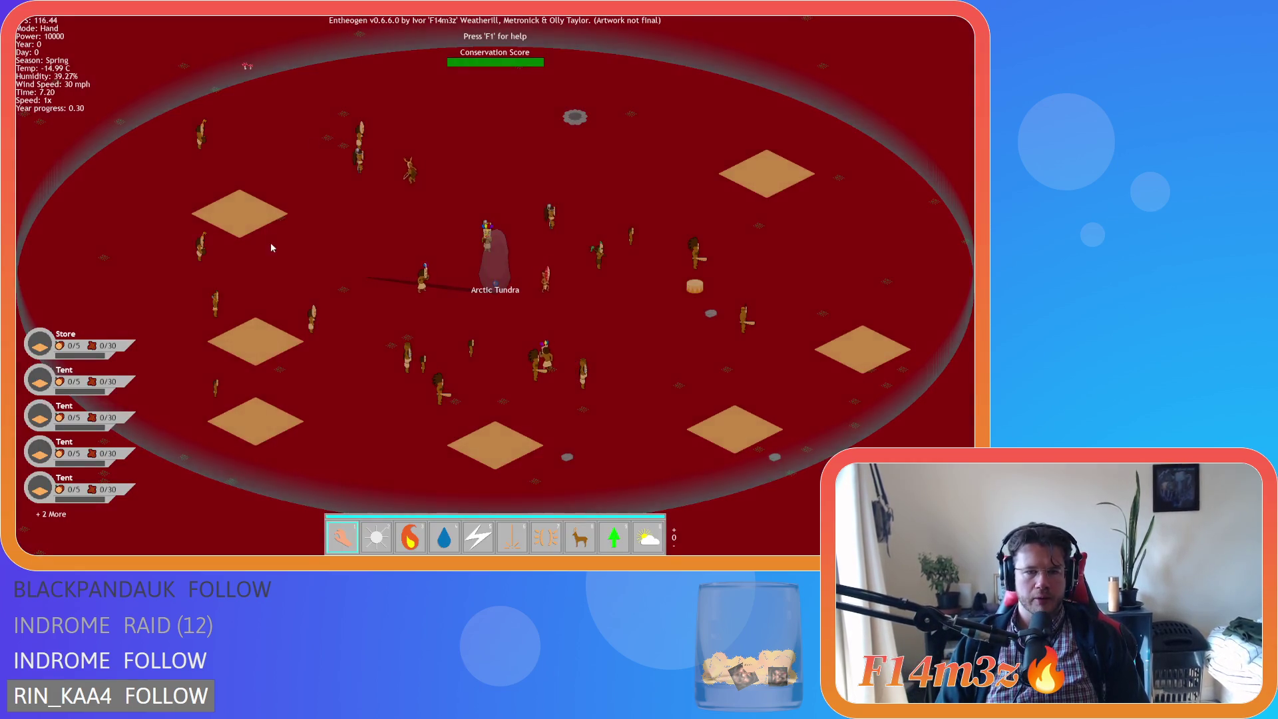
Pan across the terrain, then quit the game and confirm to return to the IDE
left_click_drag(270, 233, 445, 269)
key("a")
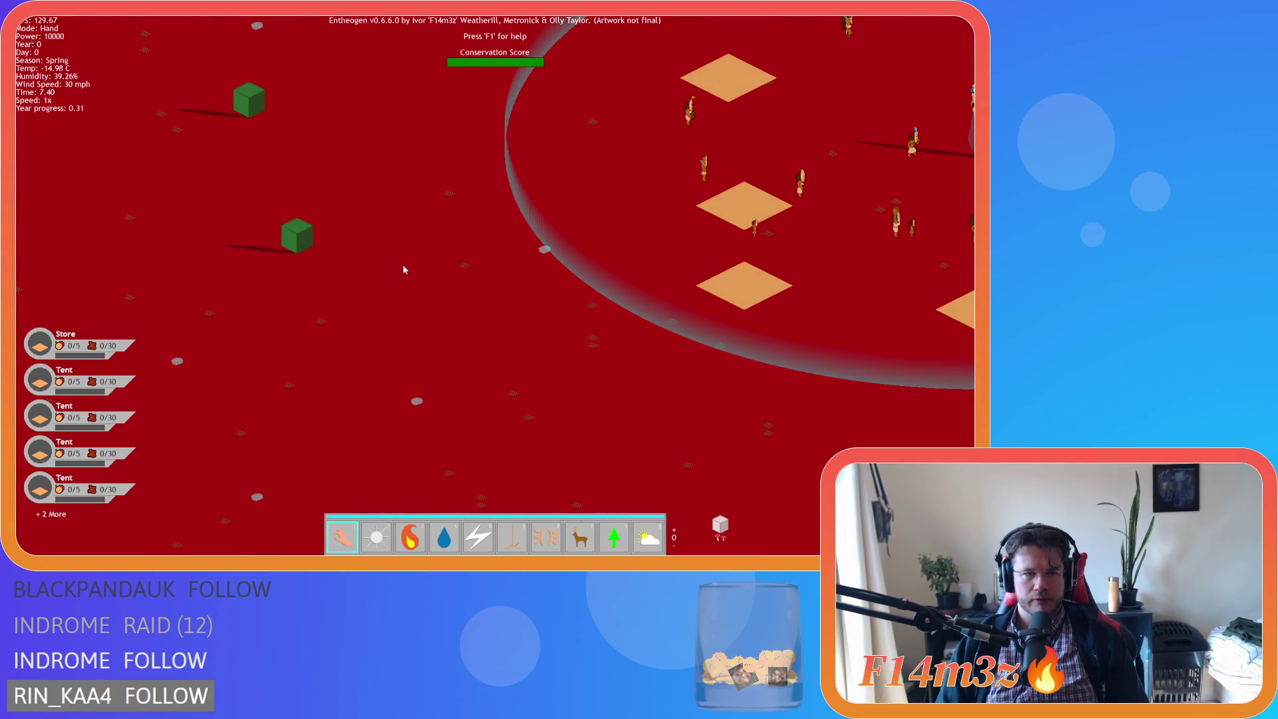
key("Escape")
key("Return")
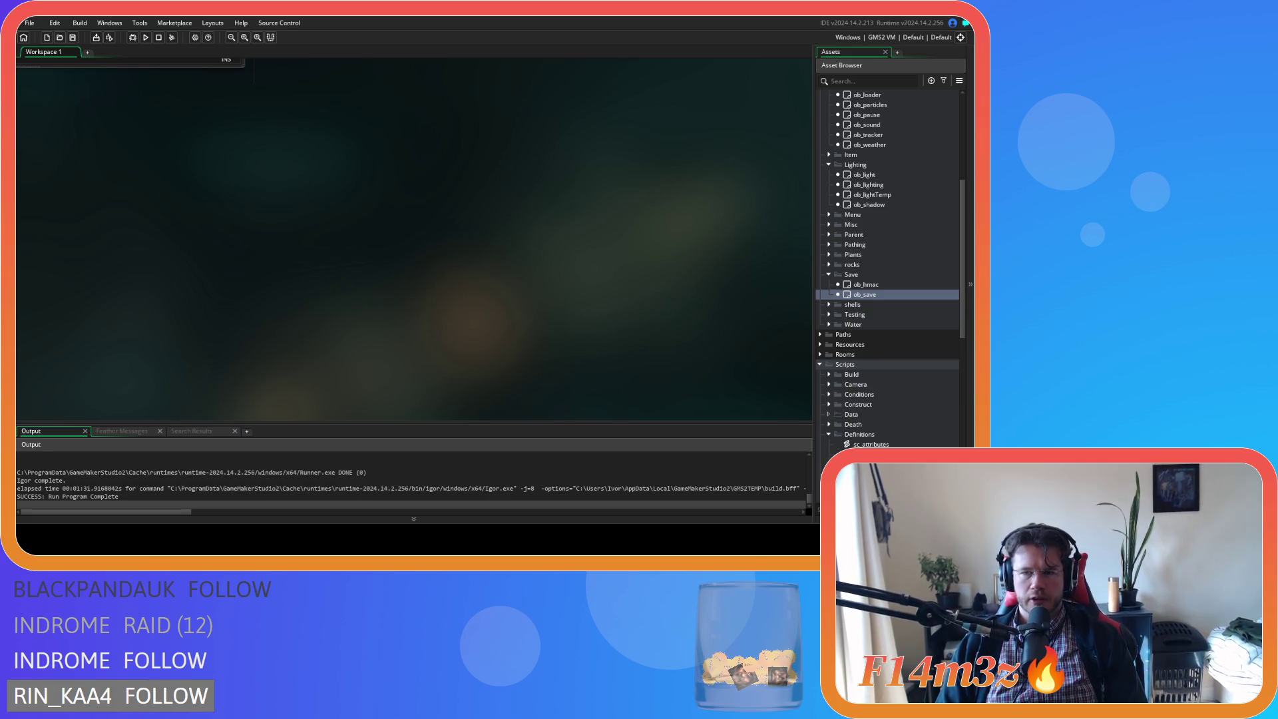
Open sc_shadowsArctic, change _xs to 1-_yt/14, and run a test build with F5
scroll(889, 266, "up", 4)
scroll(889, 267, "down", 15)
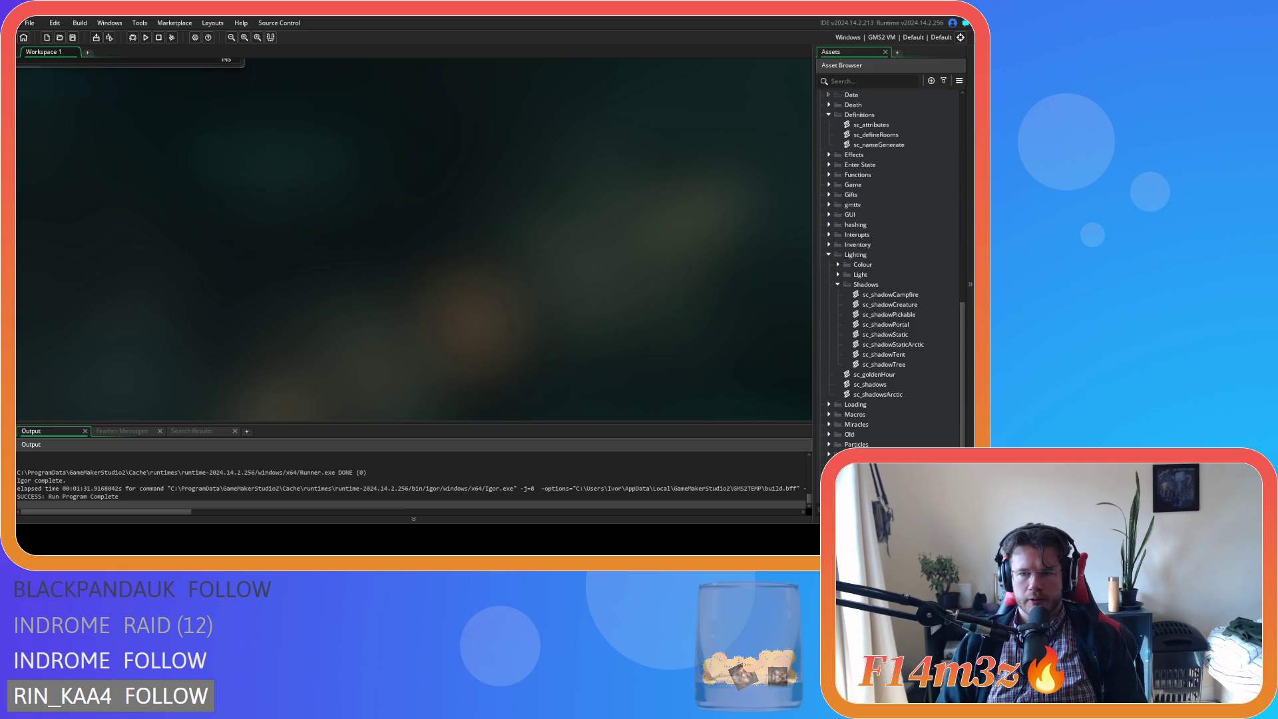
double_click(877, 395)
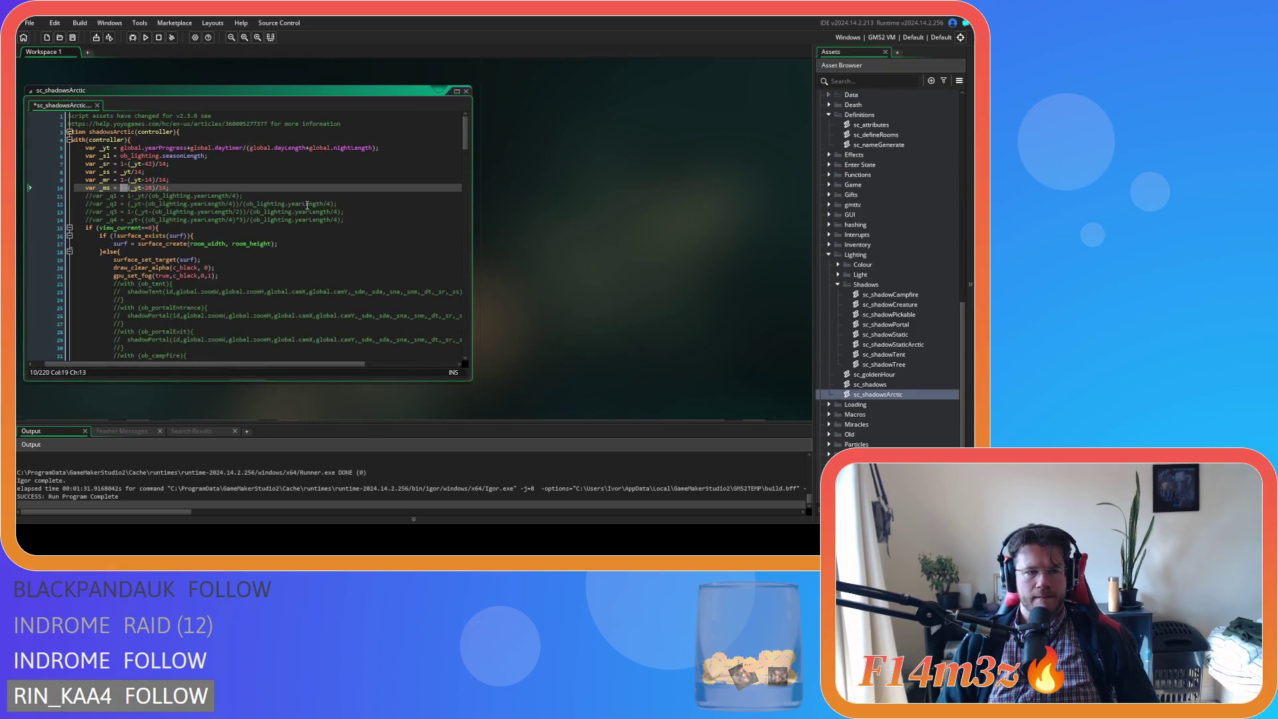
key("Up")
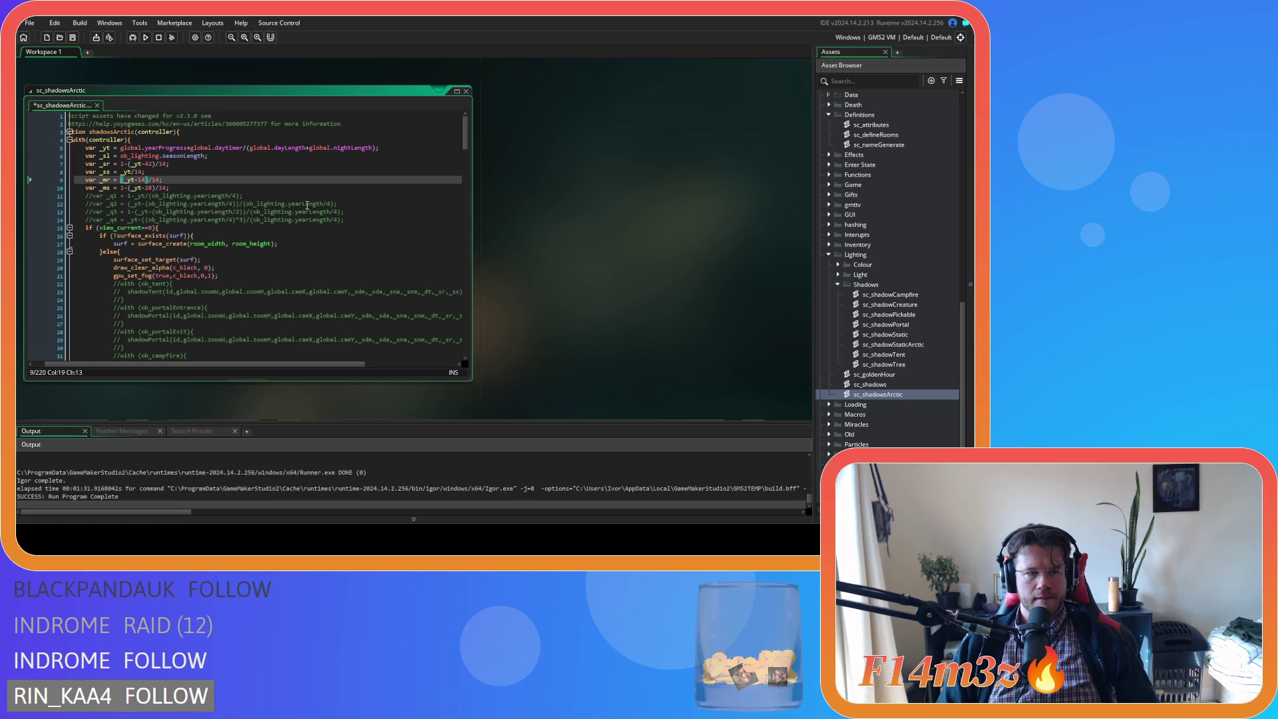
key("Up")
type("1")
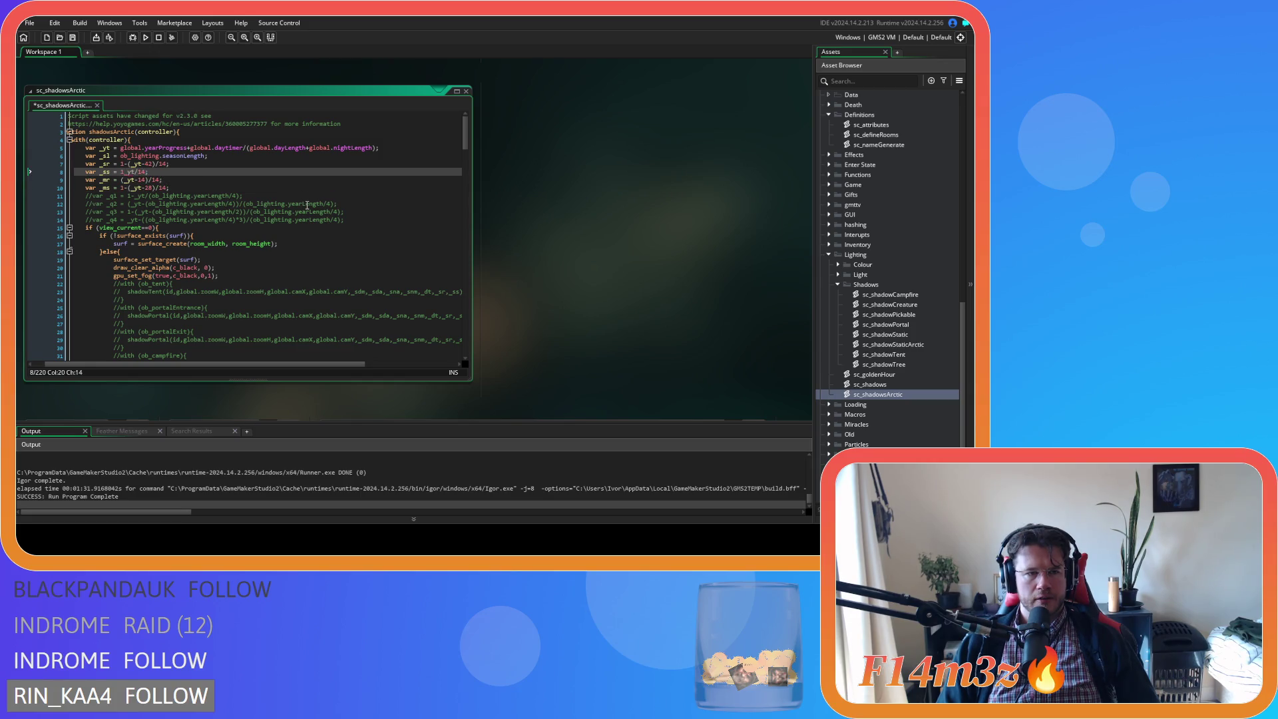
type("-")
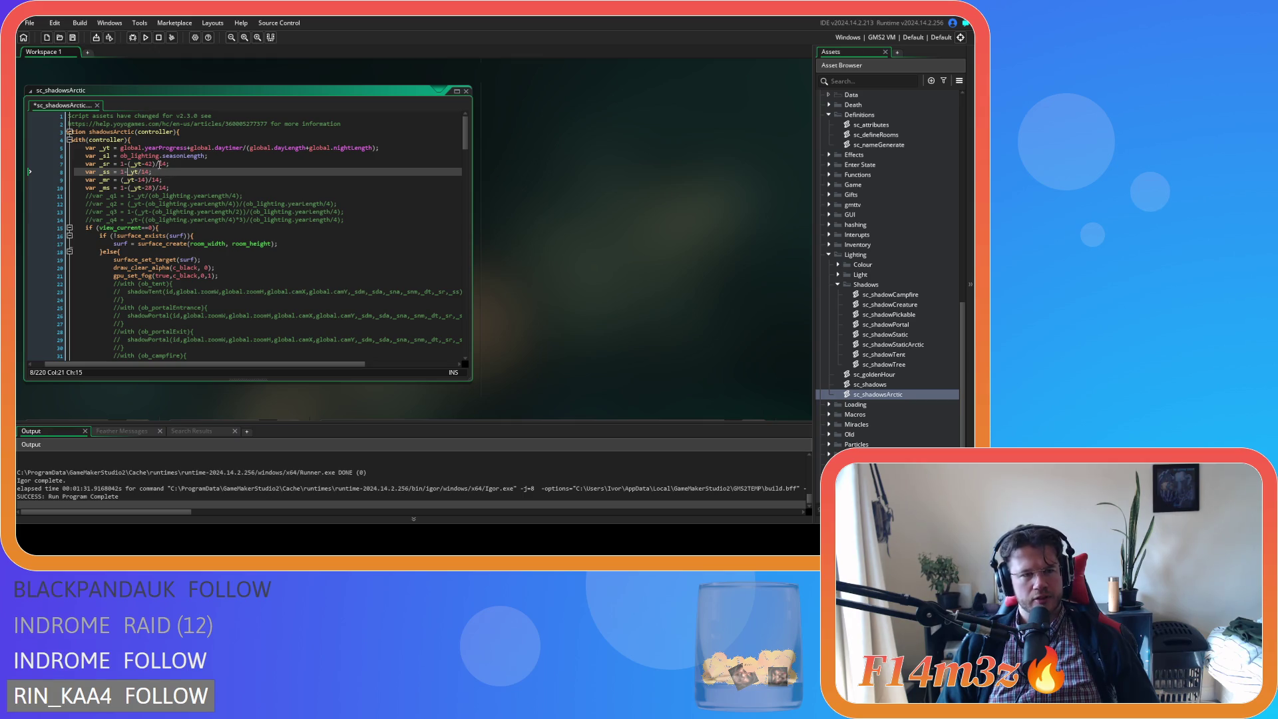
left_click(160, 164)
left_click(191, 172)
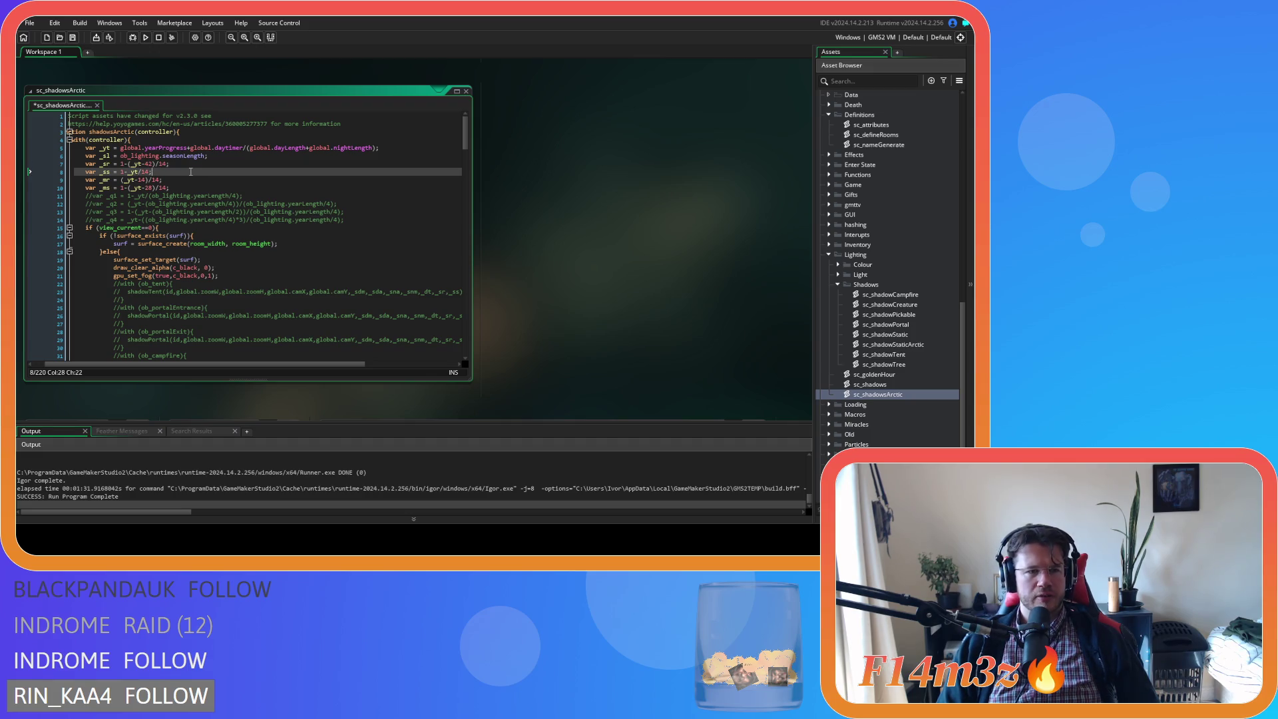
key("F5")
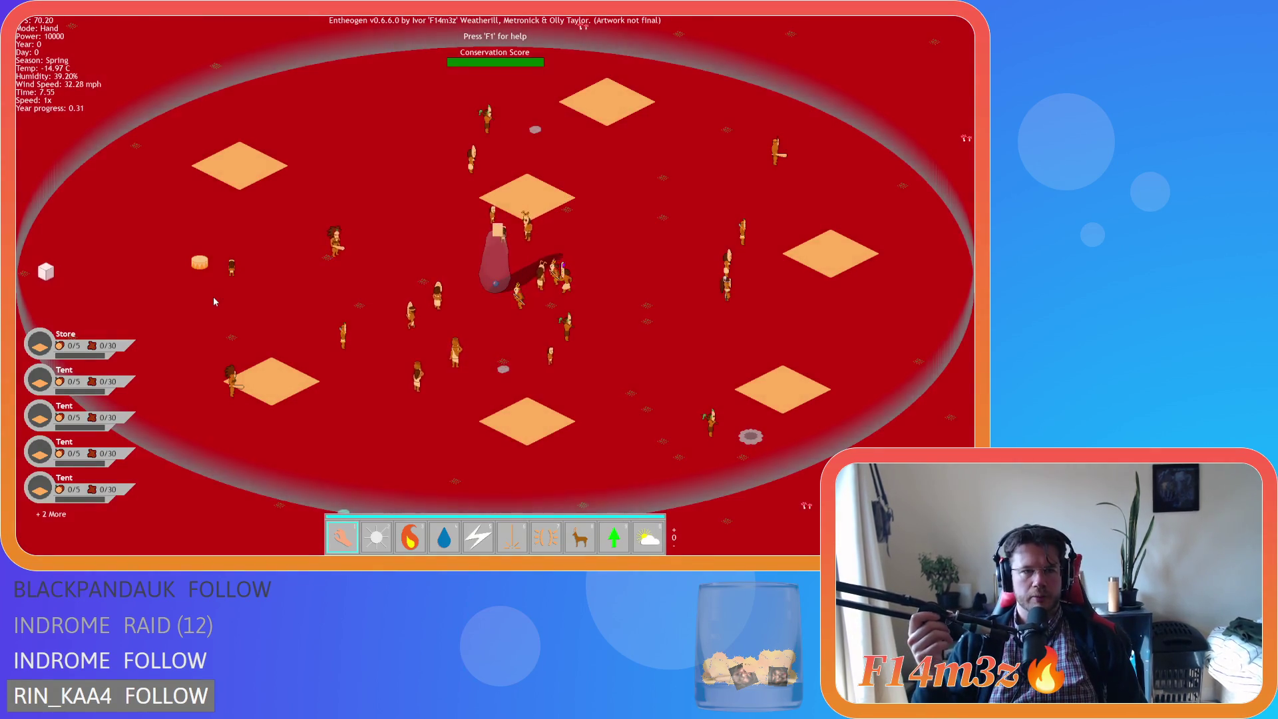
Pan and zoom around the central rock's shadows, then quit the game with Escape and Y
key("w")
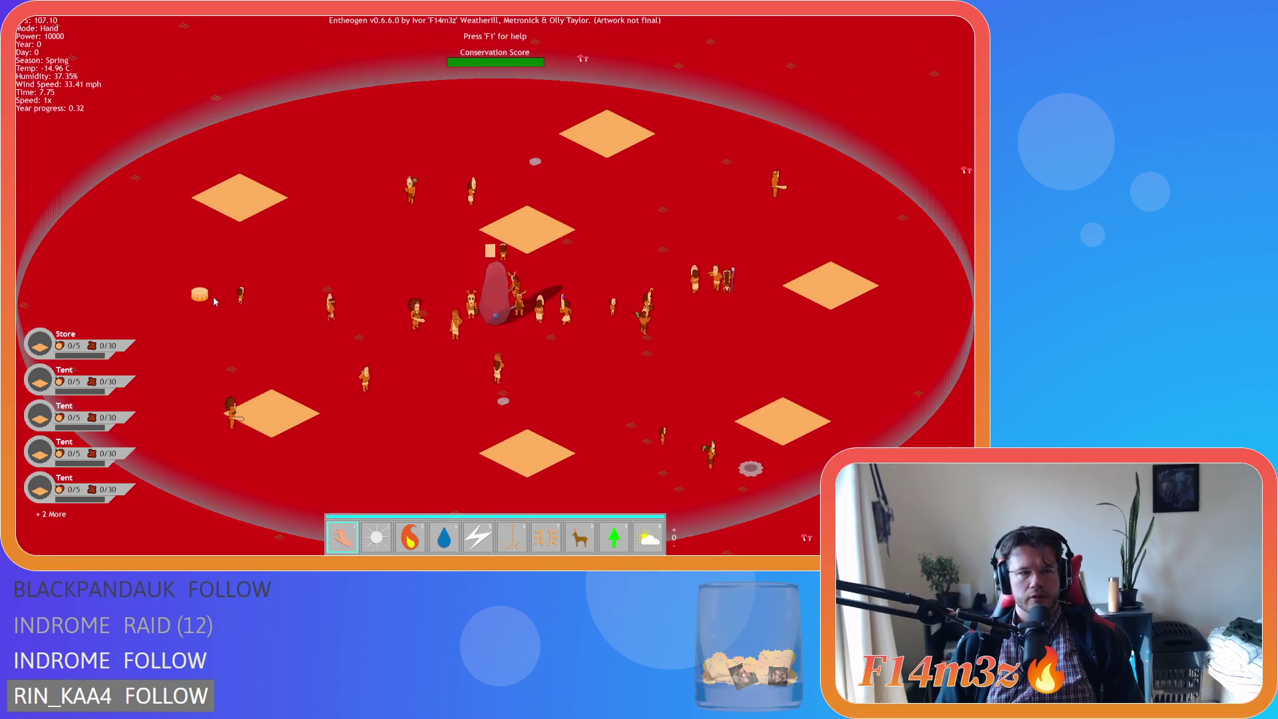
scroll(391, 360, "up", 5)
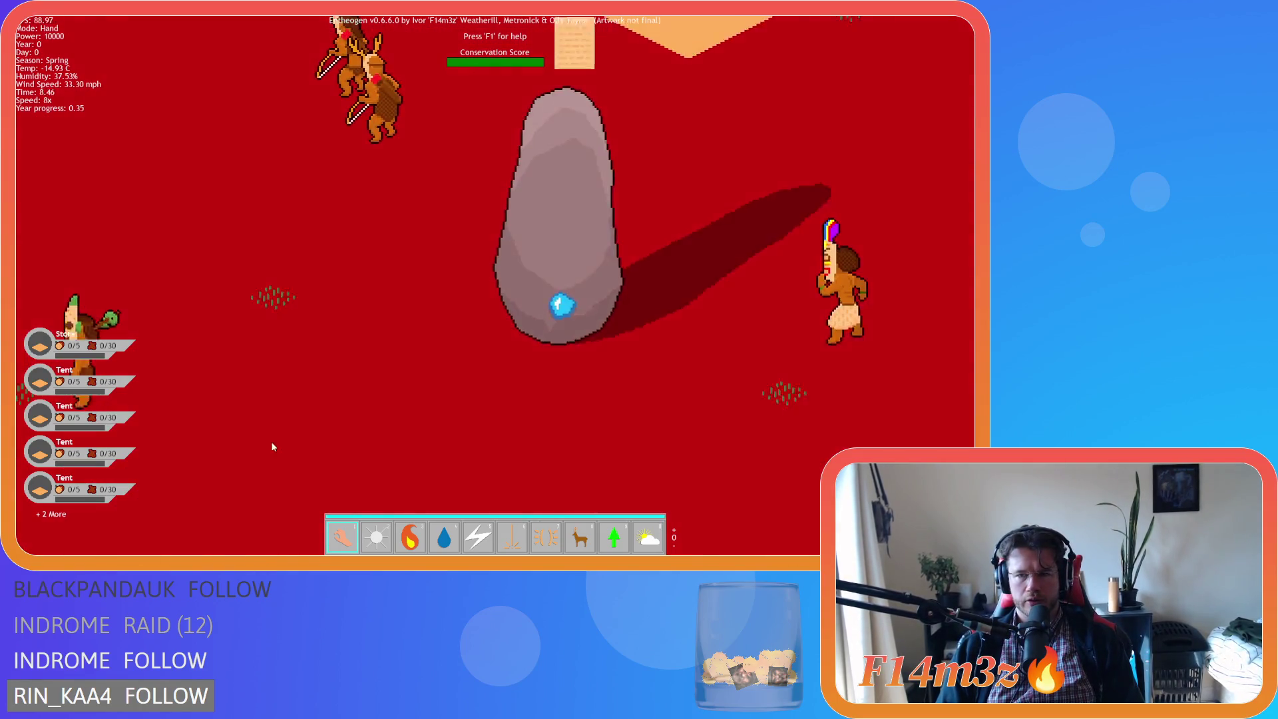
key("d")
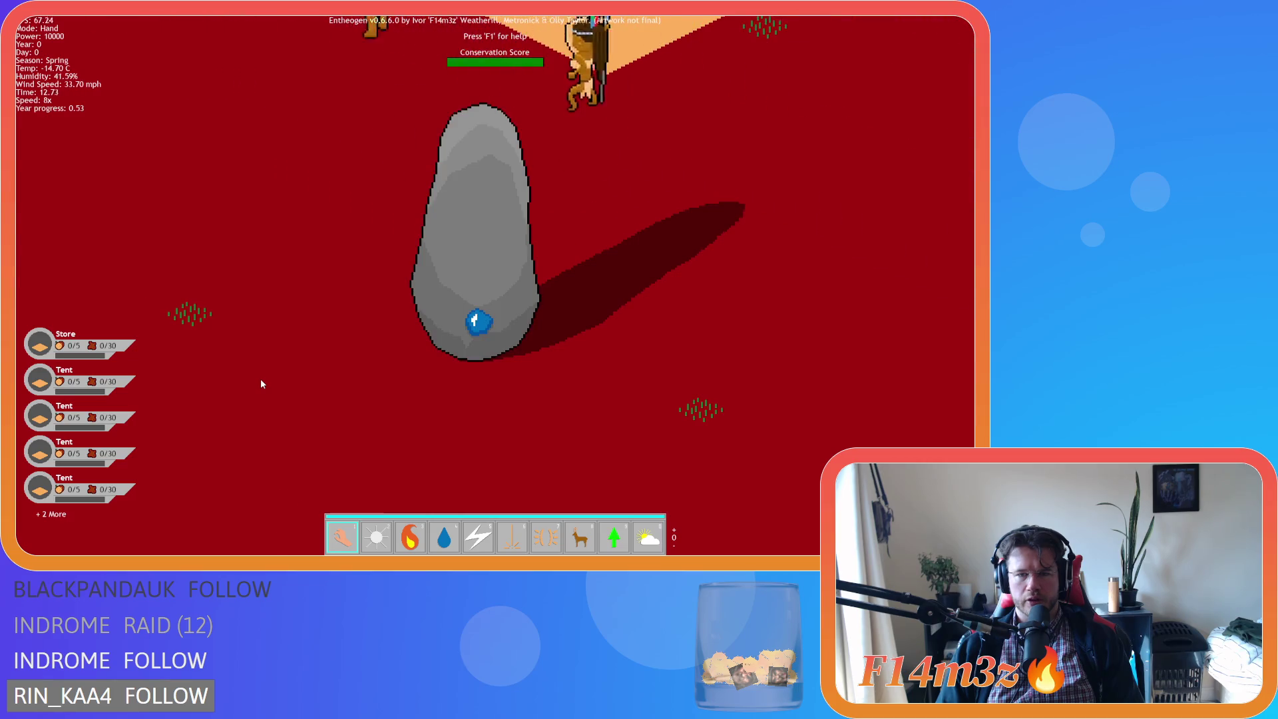
scroll(261, 378, "down", 5)
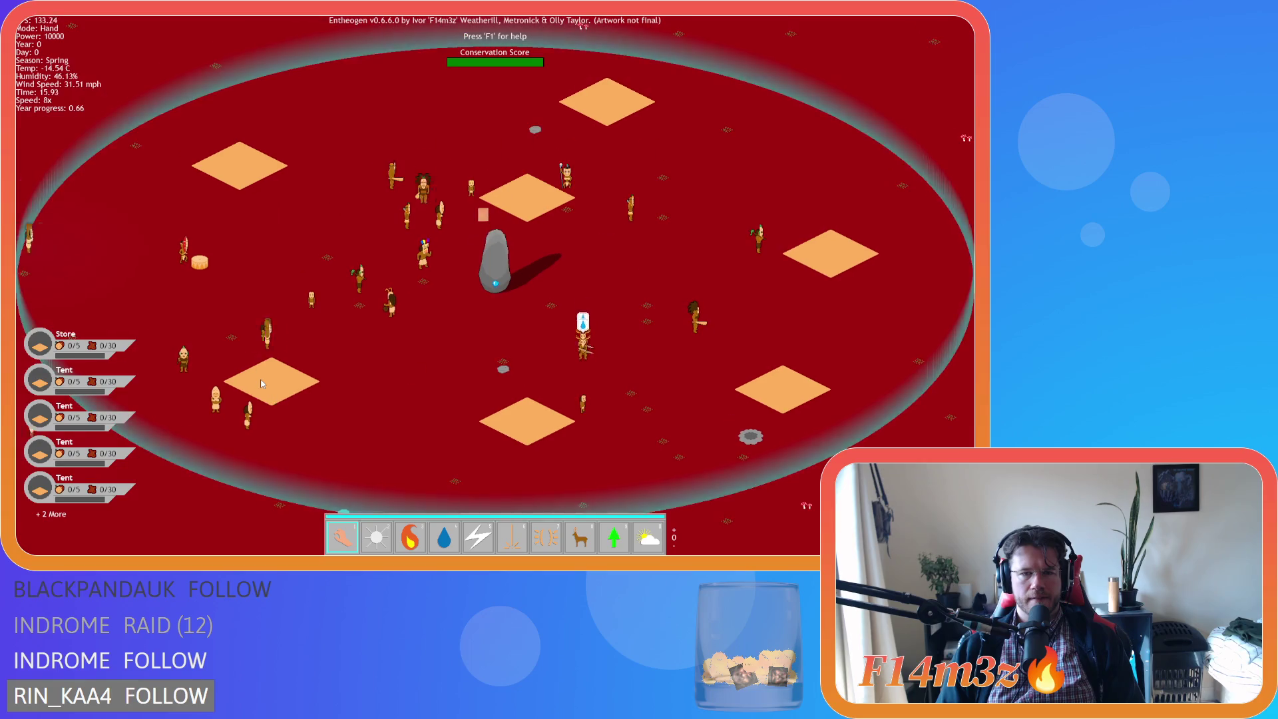
key("Escape")
key("y")
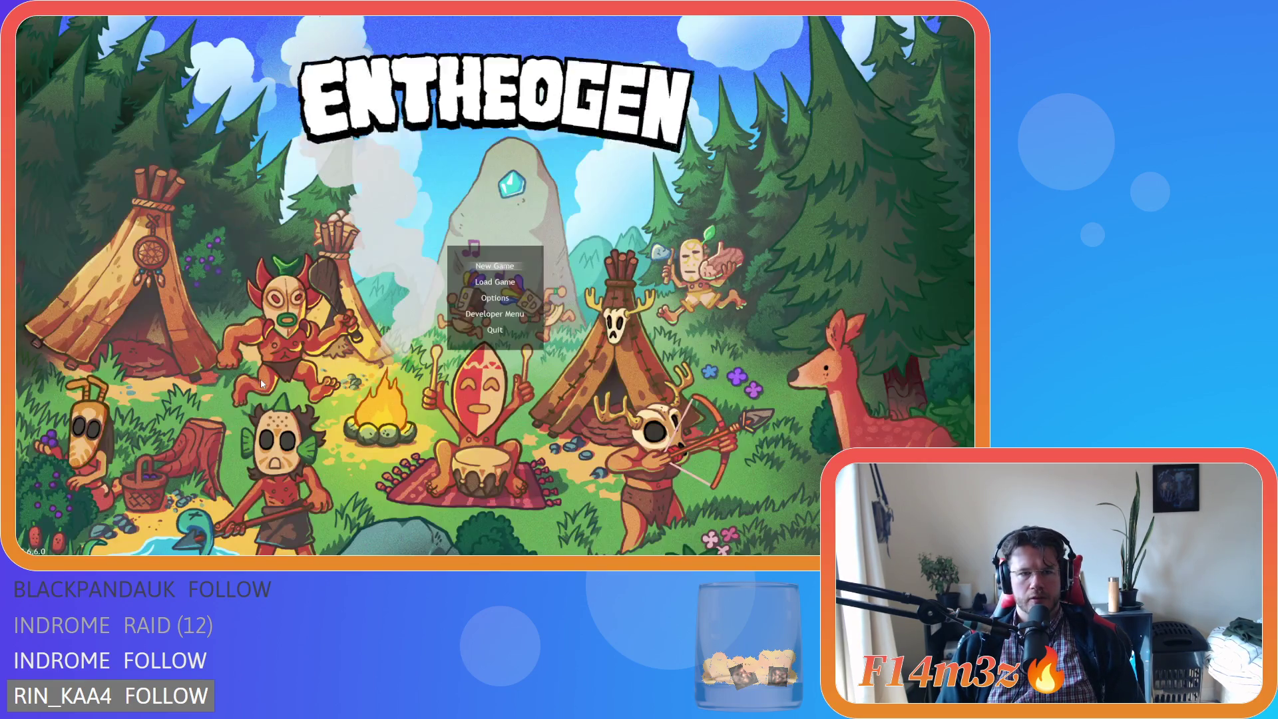
left_click(200, 188)
Remove the 1- prefix so the _xs line in sc_shadowsArctic reads _yt/14
left_click(197, 180)
left_click(195, 164)
left_click(193, 172)
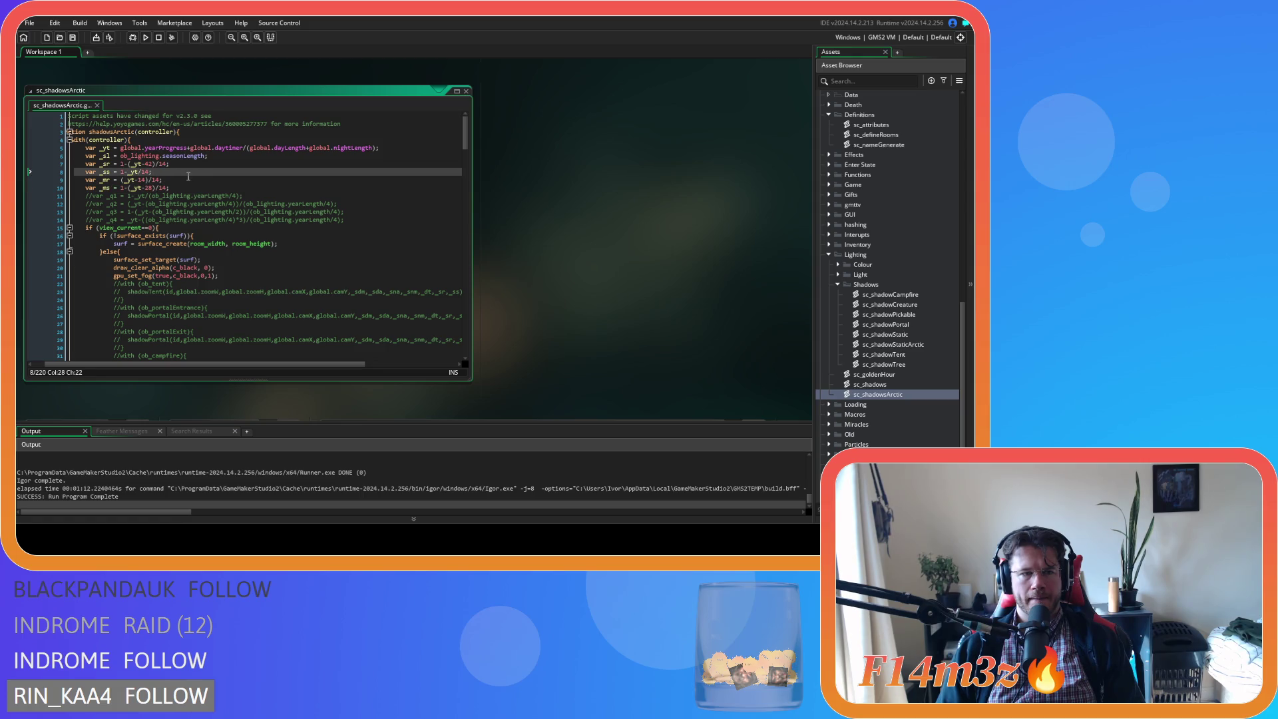
left_click_drag(128, 172, 121, 172)
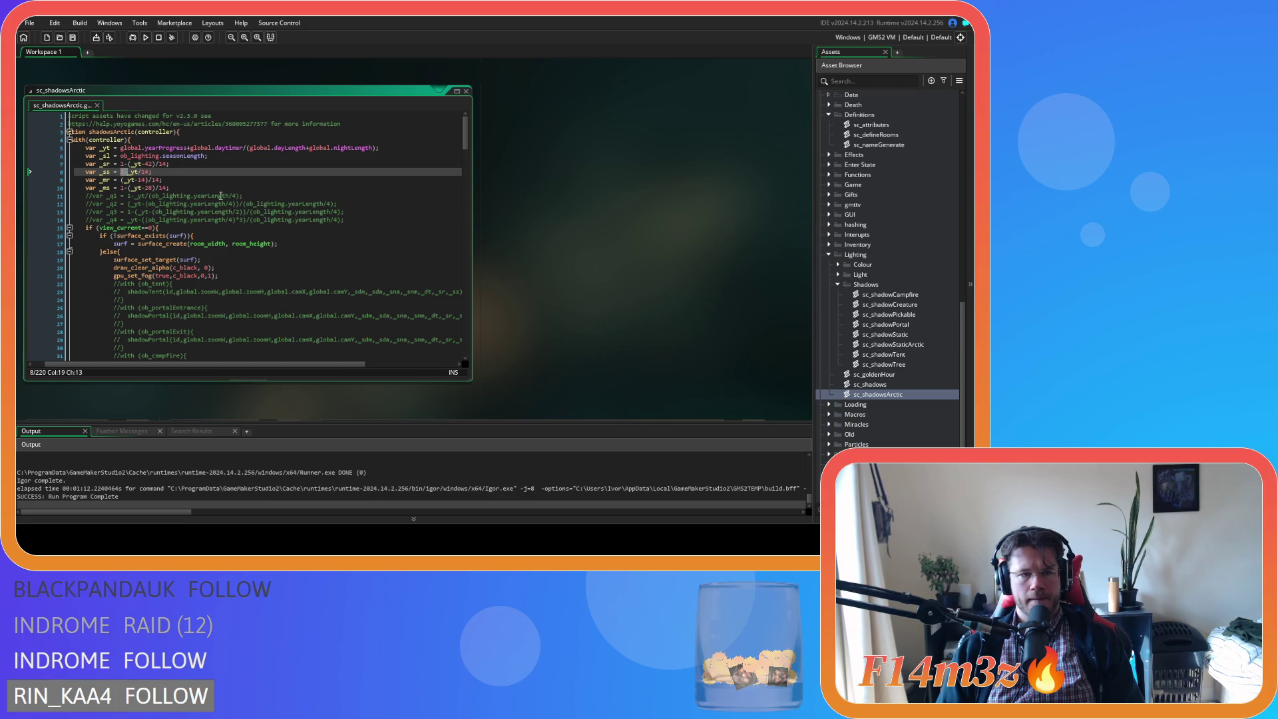
key("Delete")
Save the sc_shadowsArctic script and start a new test build with F5
left_click(206, 179)
left_click(206, 172)
key("ctrl+s")
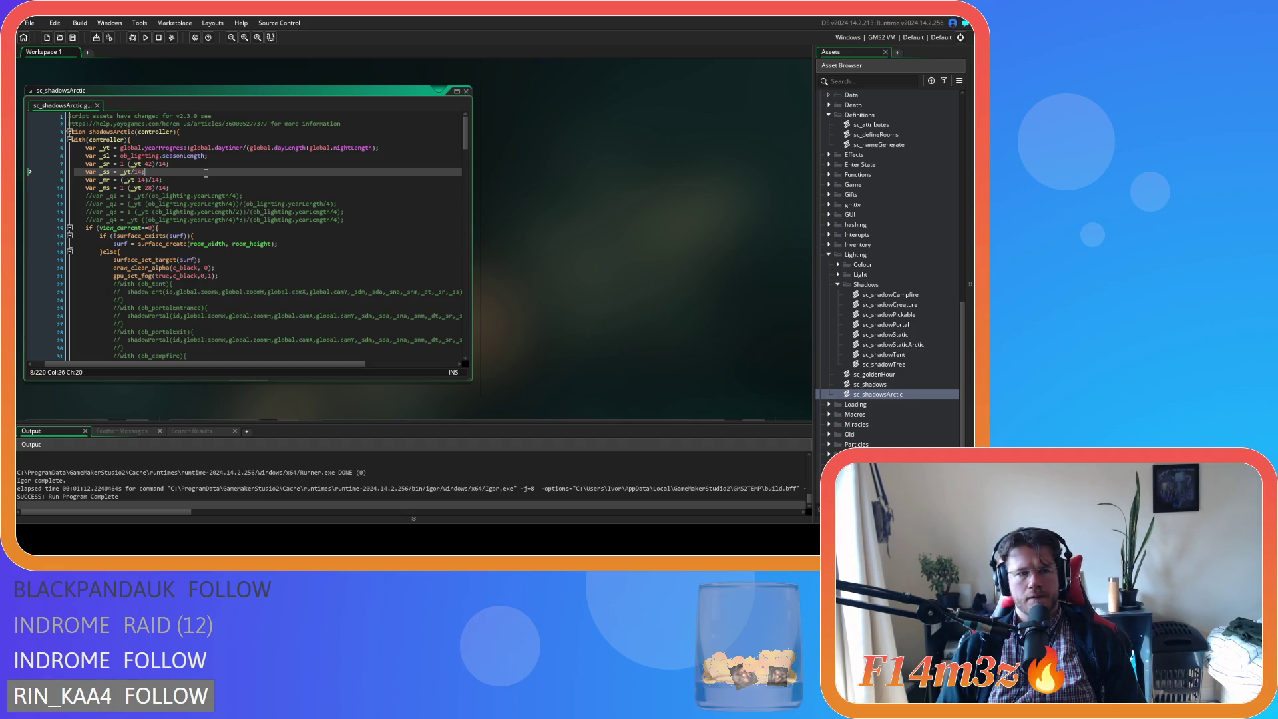
key("F5")
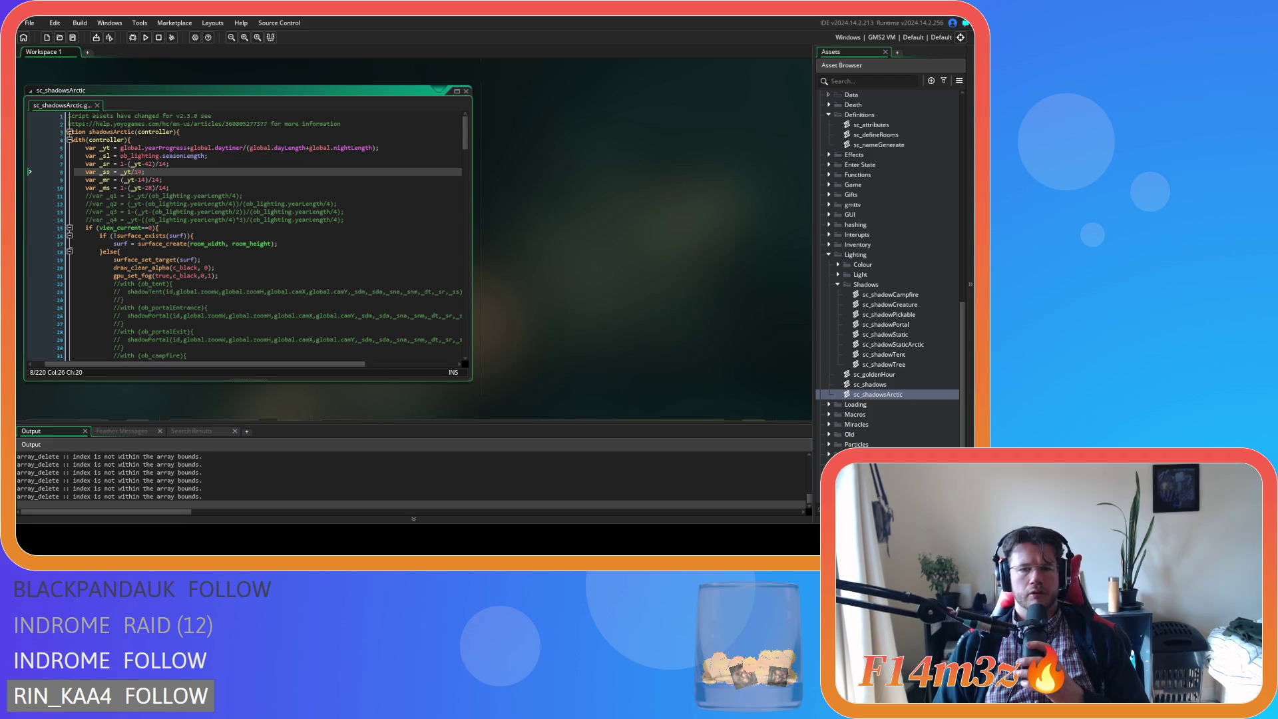
Watch the Arctic shadows at 8x speed, return to 1x, then quit the game to the IDE
key("alt+Tab")
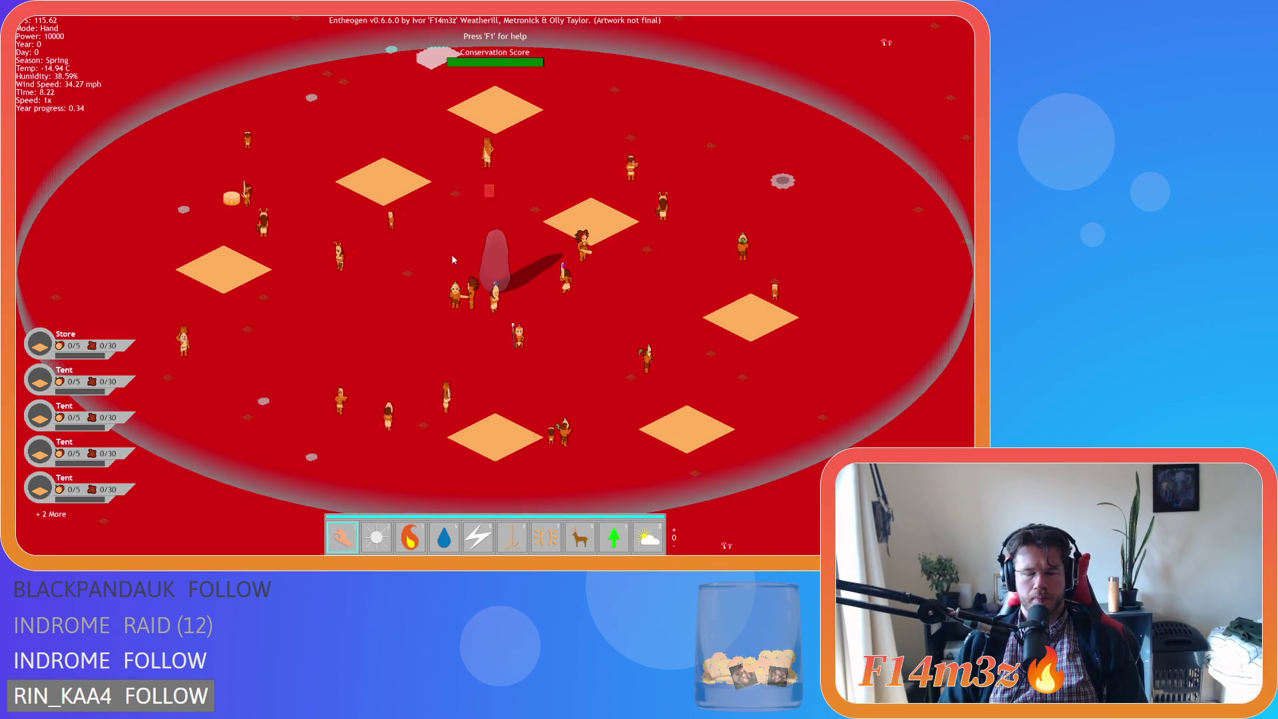
scroll(492, 265, "up", 2)
key("plus")
key("plus")
key("plus")
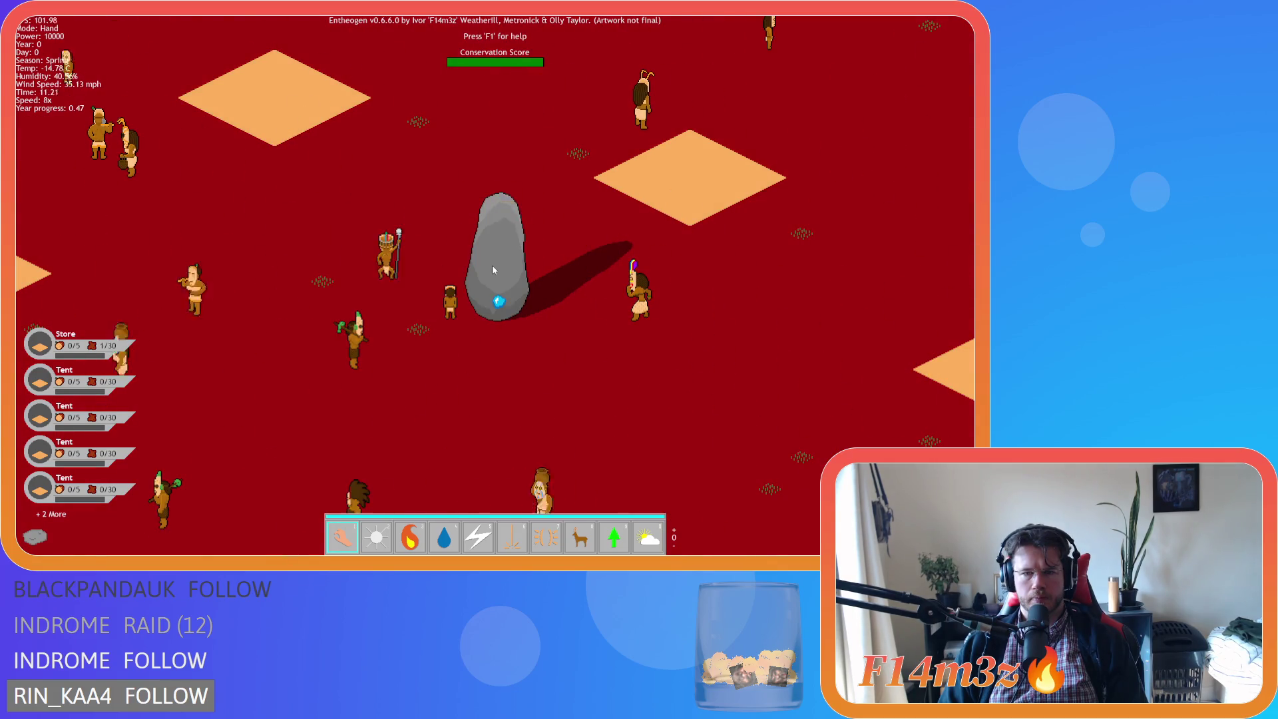
key("minus")
key("minus")
key("minus")
key("Escape")
key("Return")
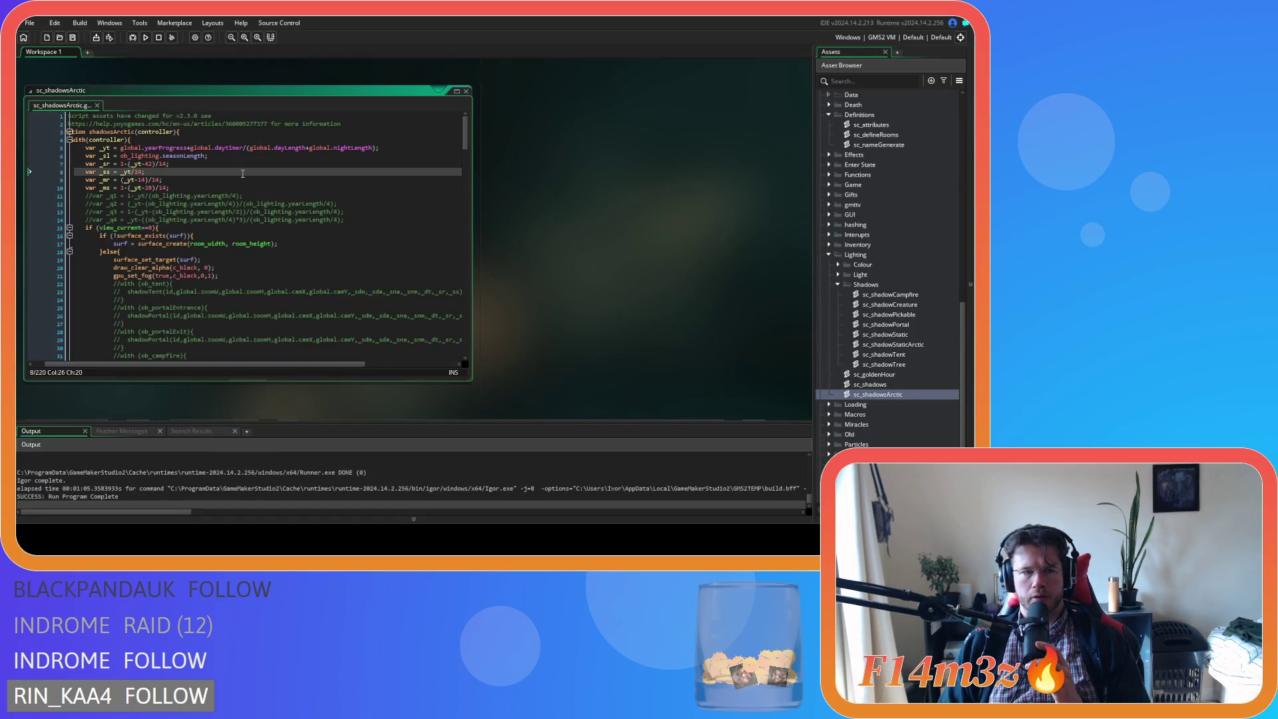
Open ob_lighting from the Lighting folder and scroll its Create code to the Spring season block
scroll(588, 325, "down", 10)
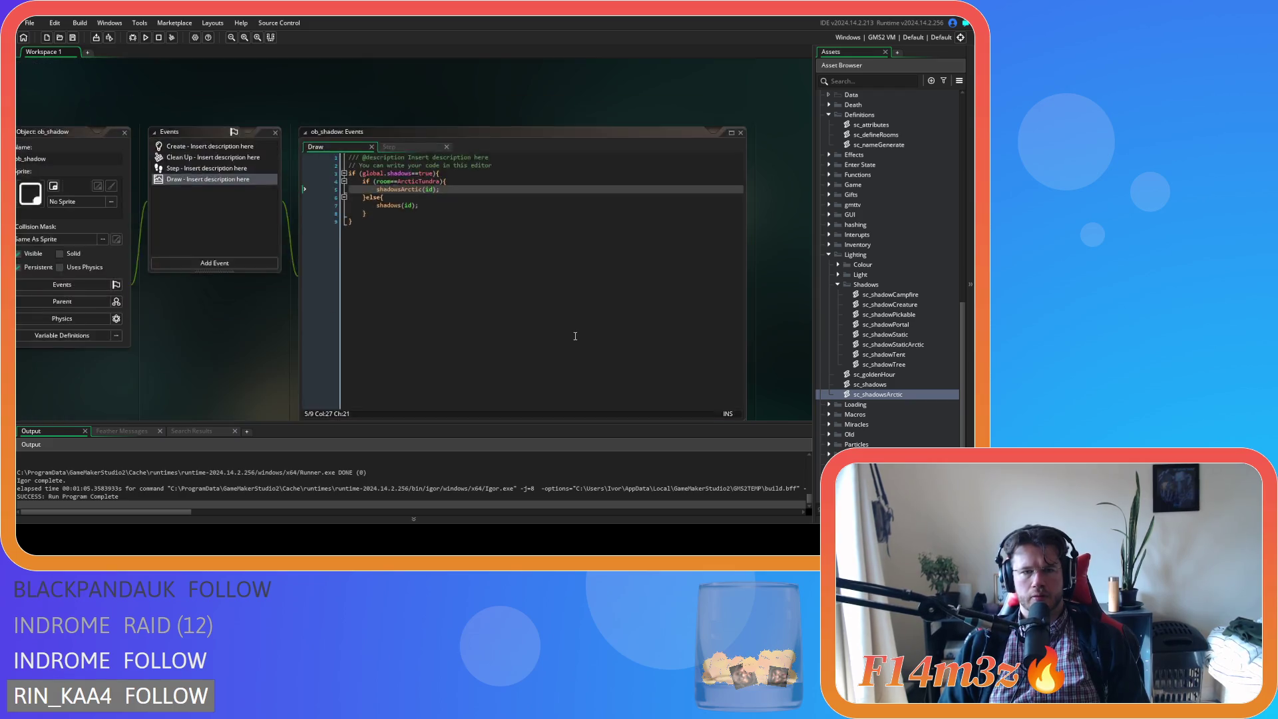
scroll(320, 251, "down", 5)
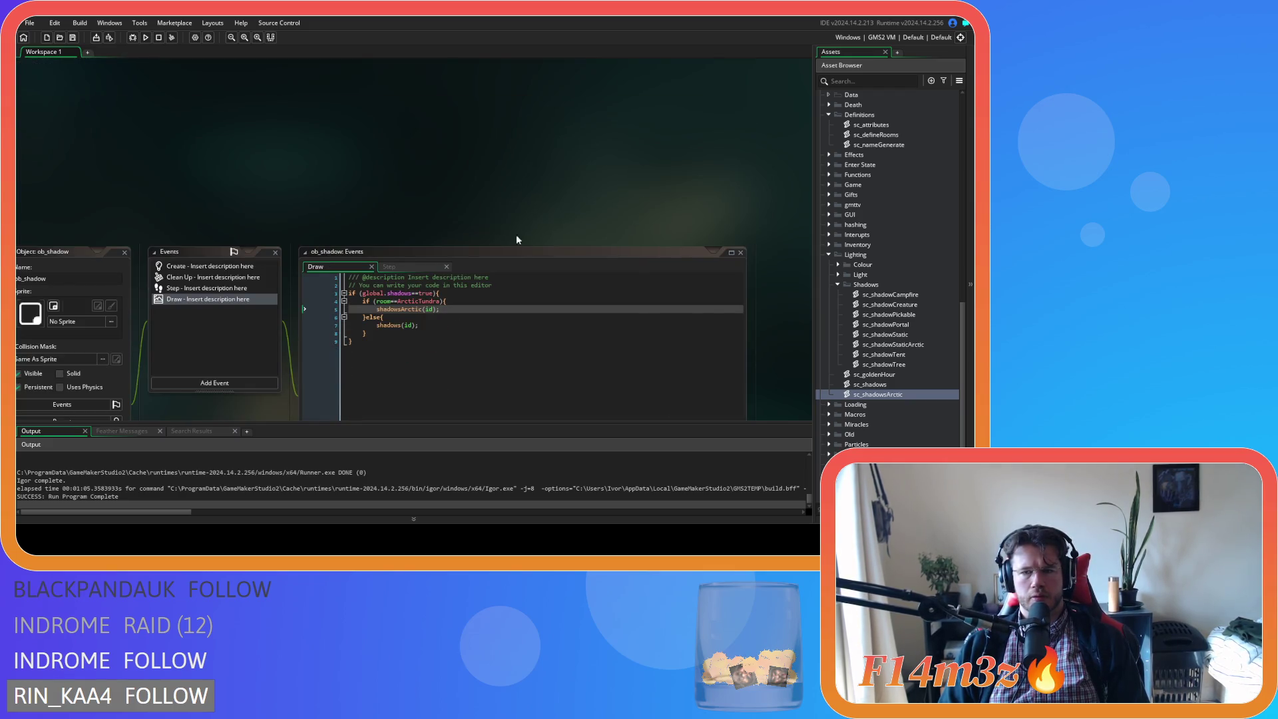
scroll(885, 253, "up", 10)
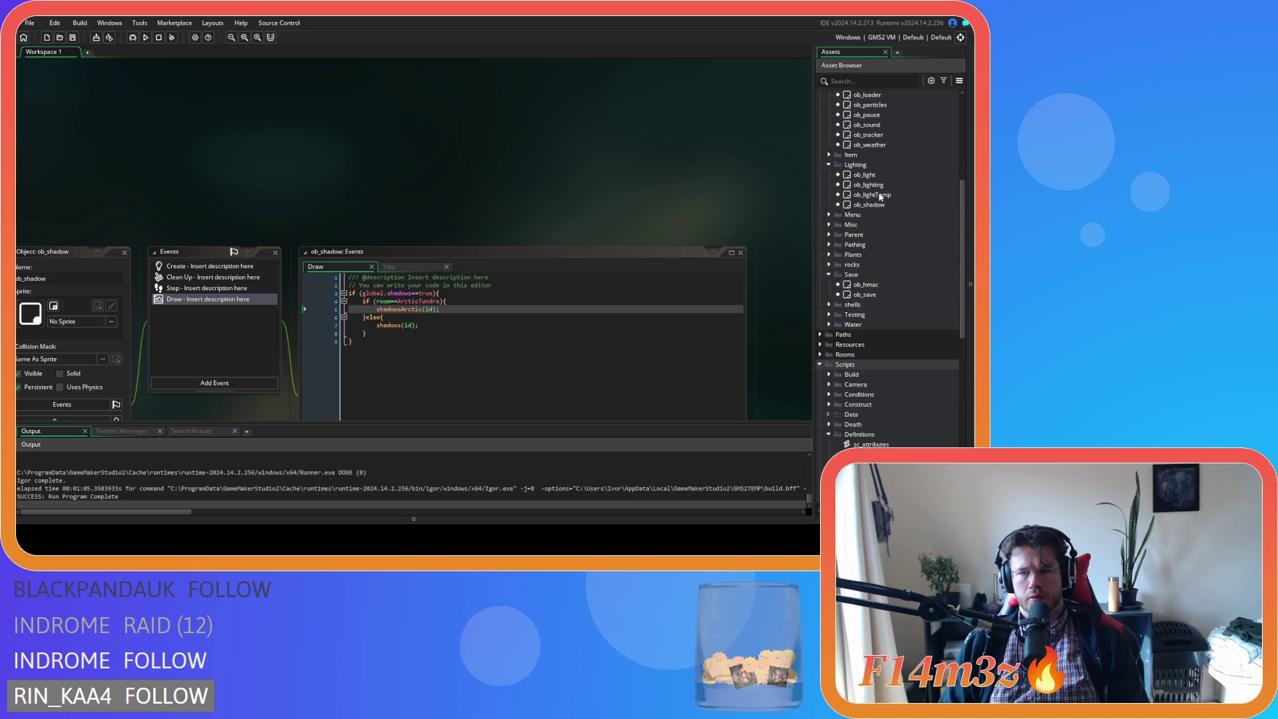
double_click(873, 185)
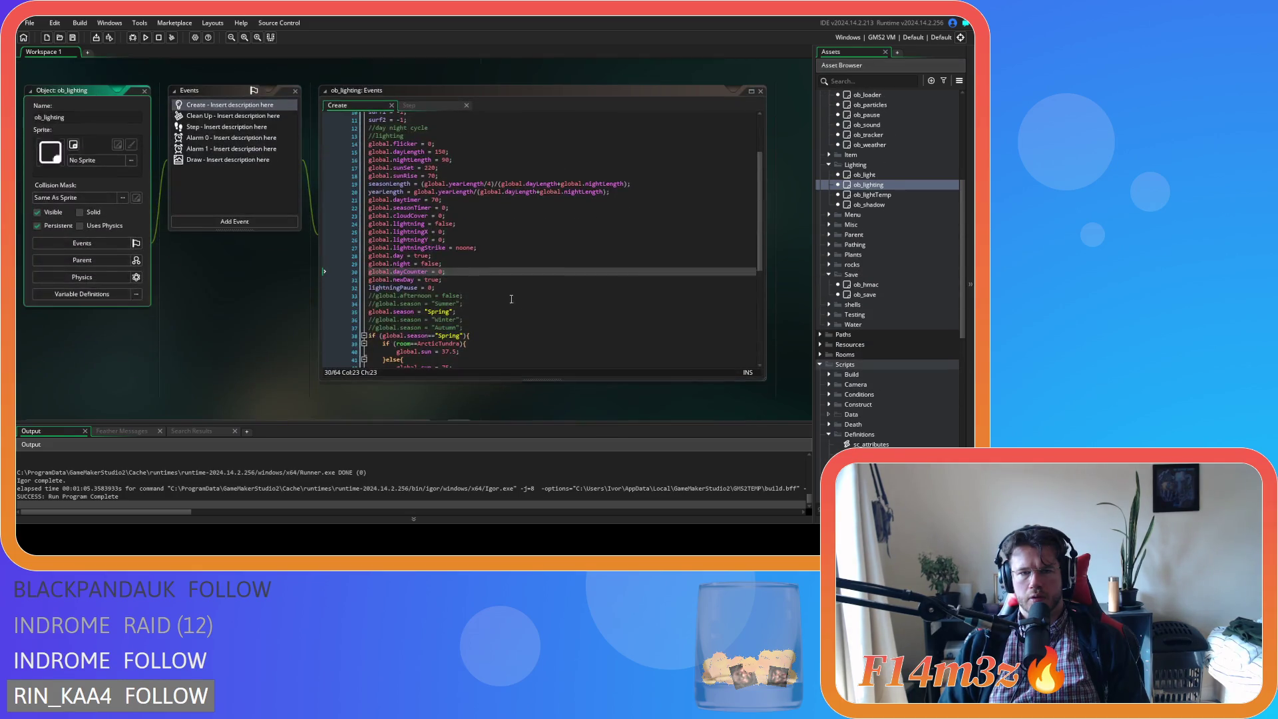
scroll(280, 324, "down", 2)
left_click(479, 305)
scroll(479, 306, "down", 2)
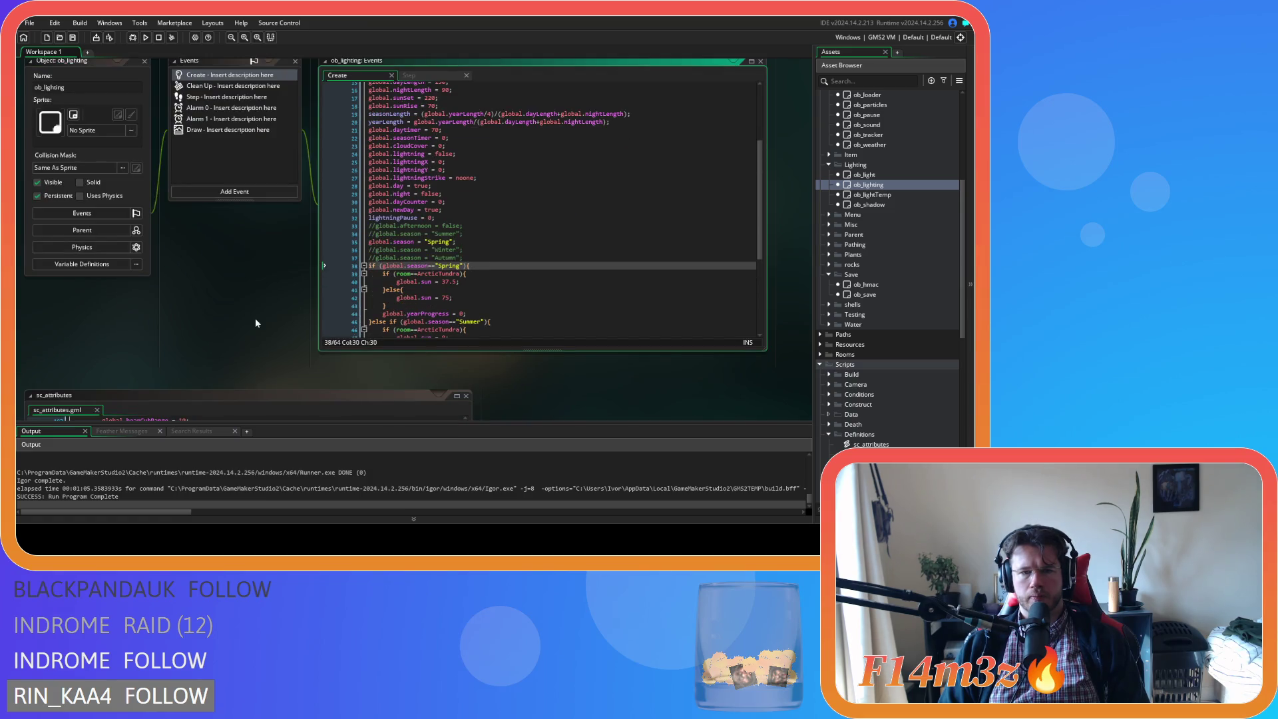
scroll(266, 318, "down", 10)
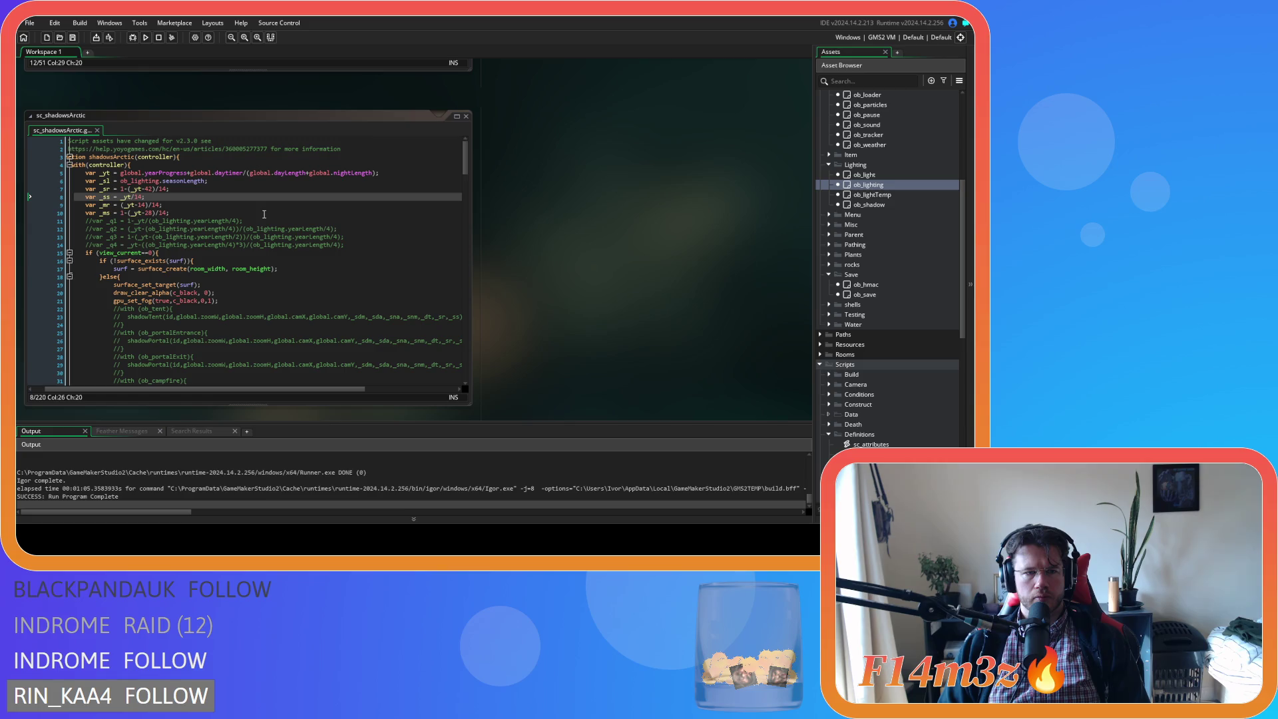
scroll(560, 301, "down", 10)
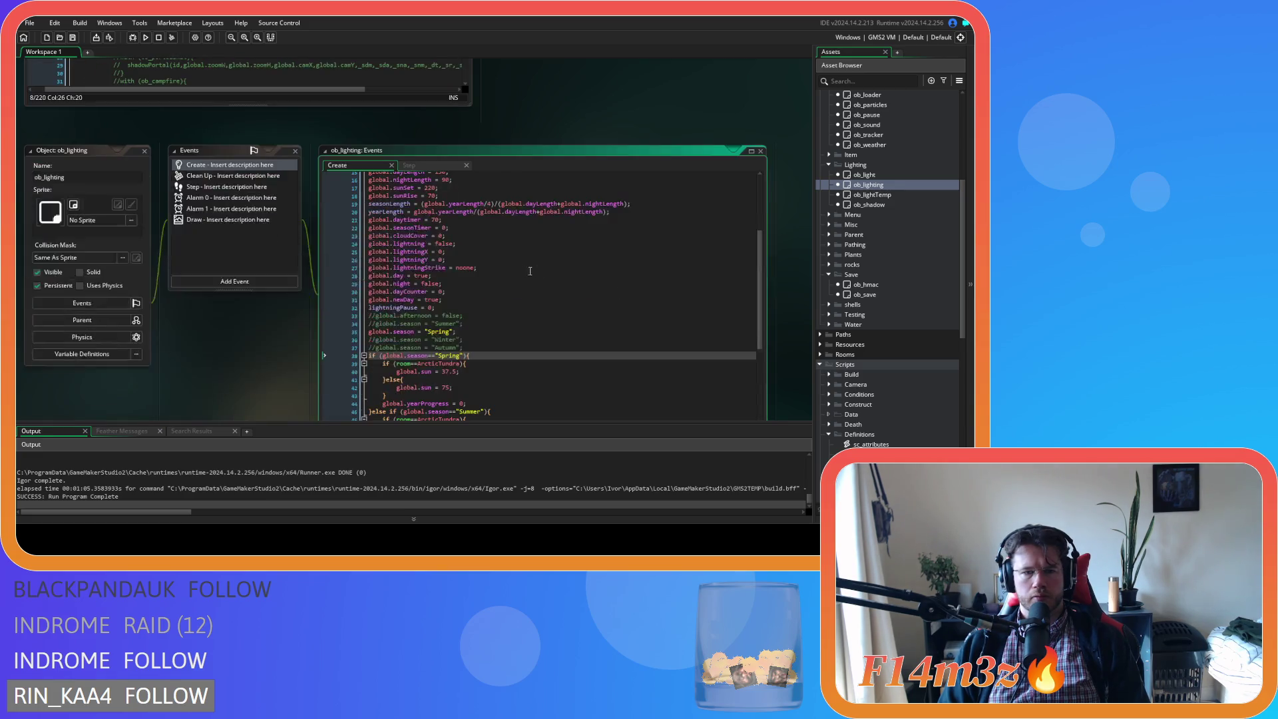
scroll(595, 308, "down", 5)
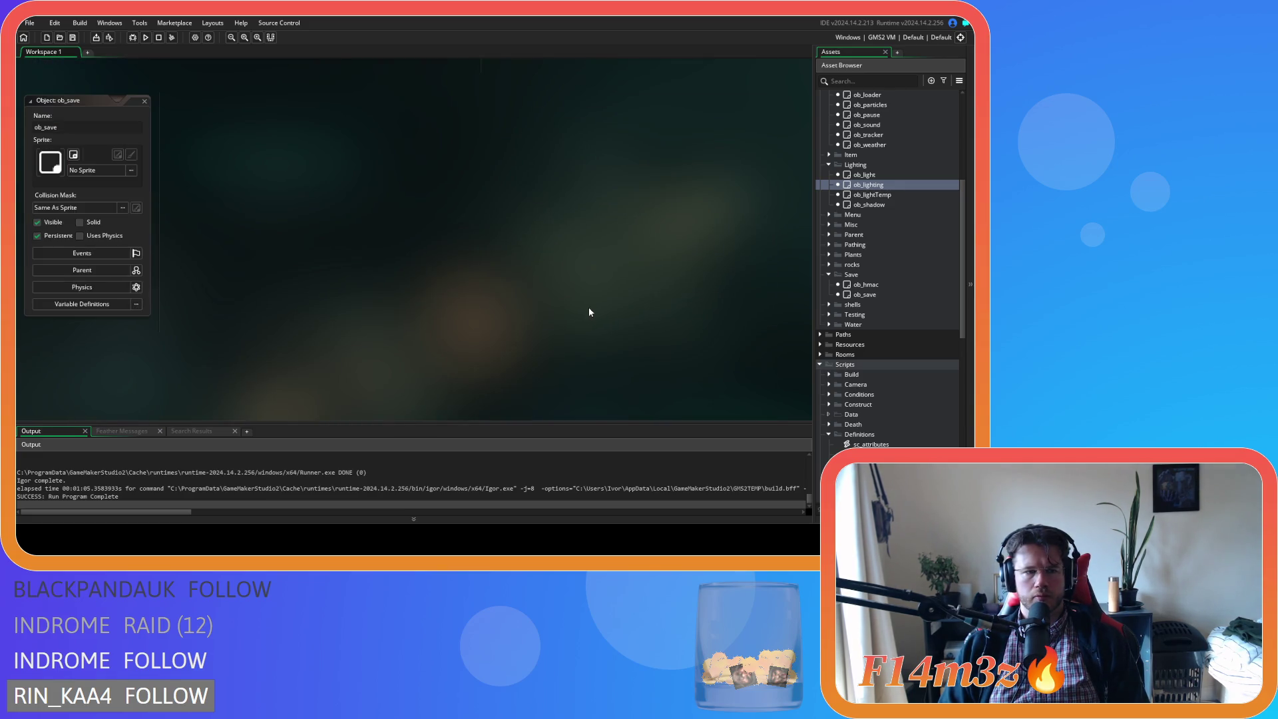
Close ob_save, open sc_shadowStaticArctic, change line 15's day check to >=, and save
left_click(144, 102)
scroll(893, 301, "up", 2)
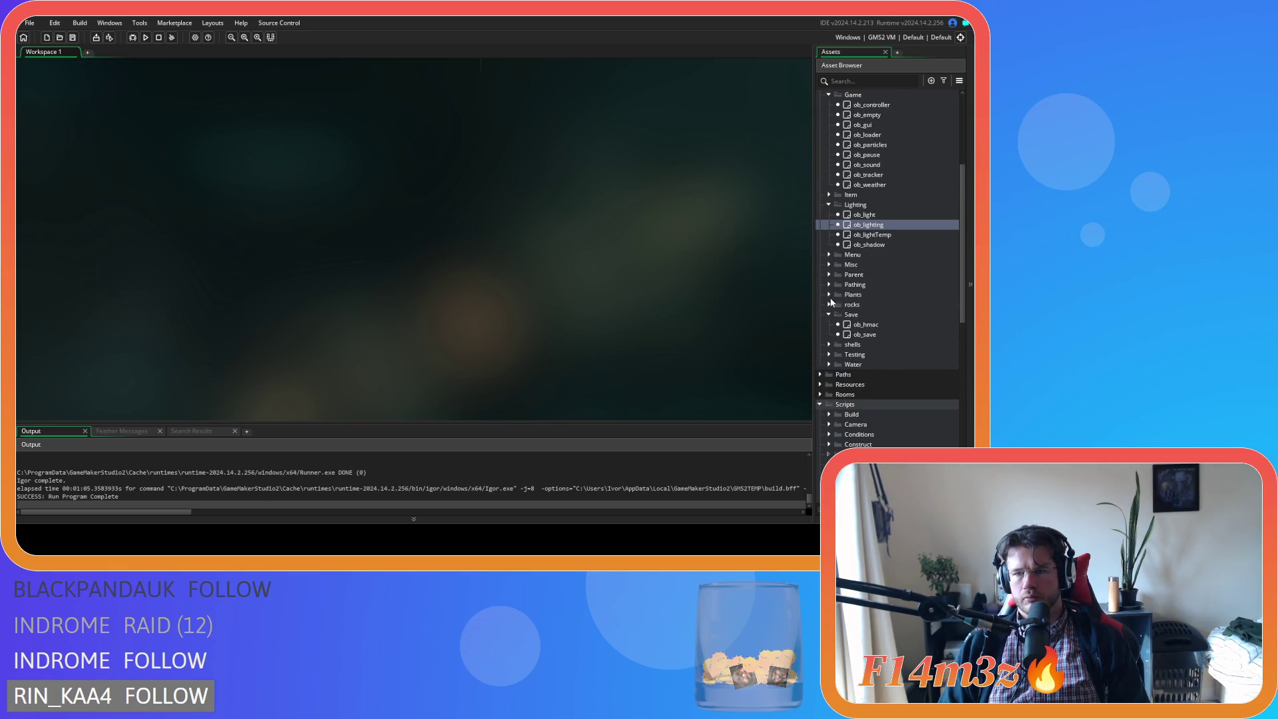
scroll(866, 302, "down", 10)
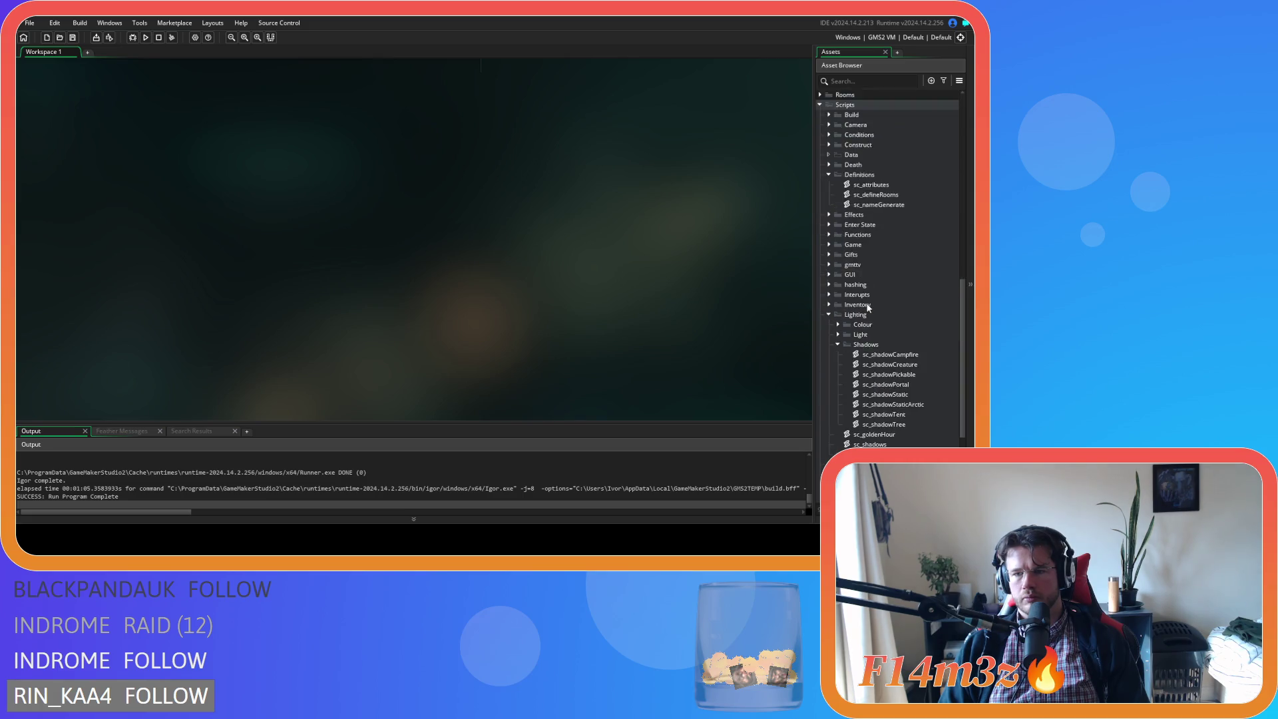
double_click(877, 304)
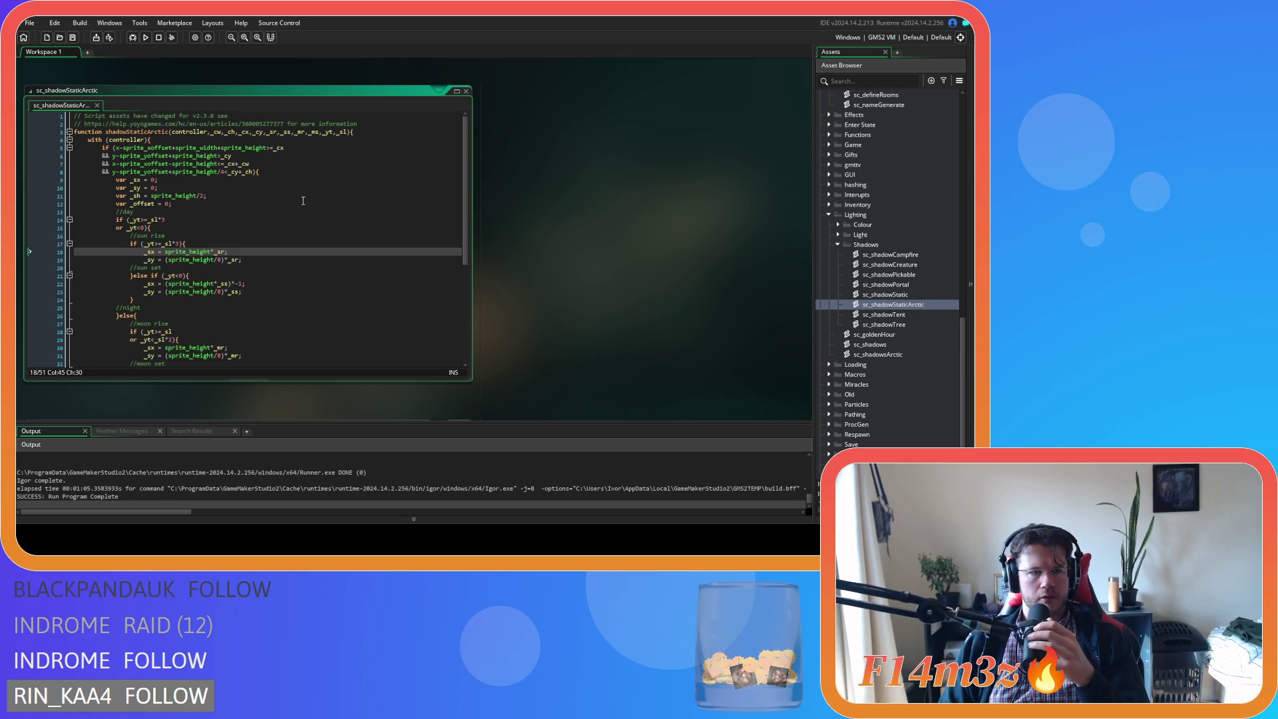
left_click(190, 228)
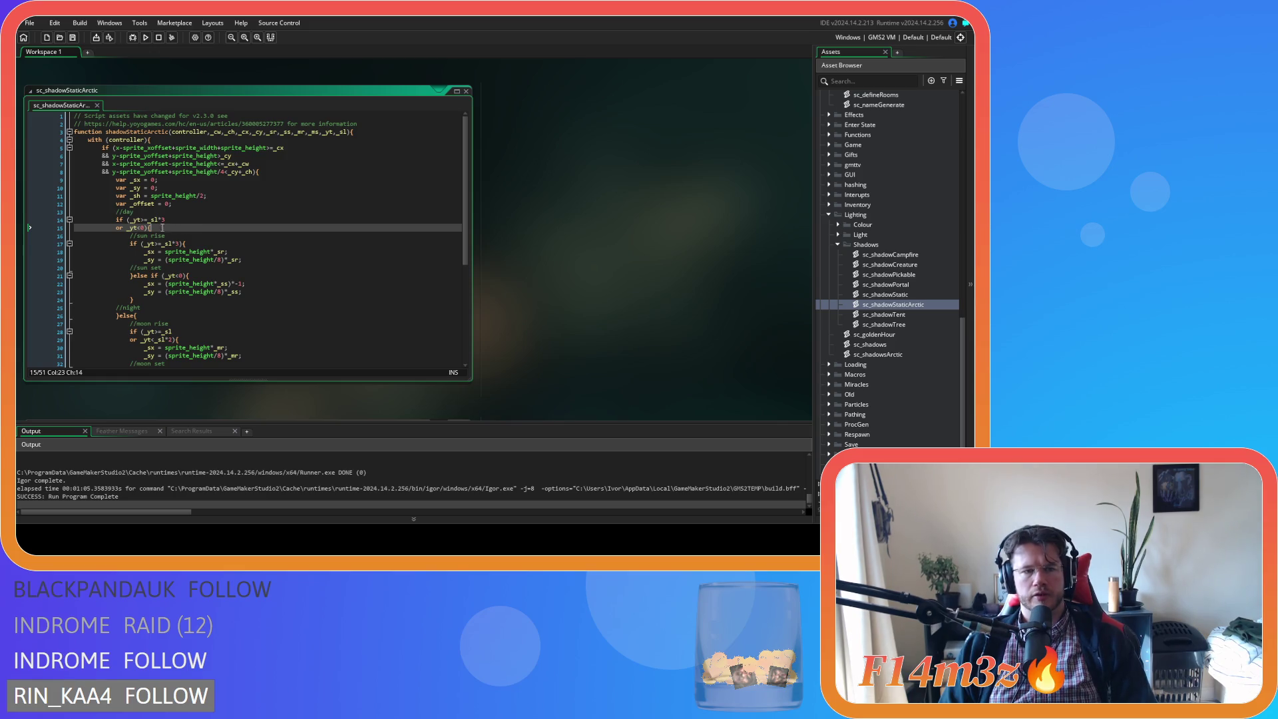
left_click(136, 229)
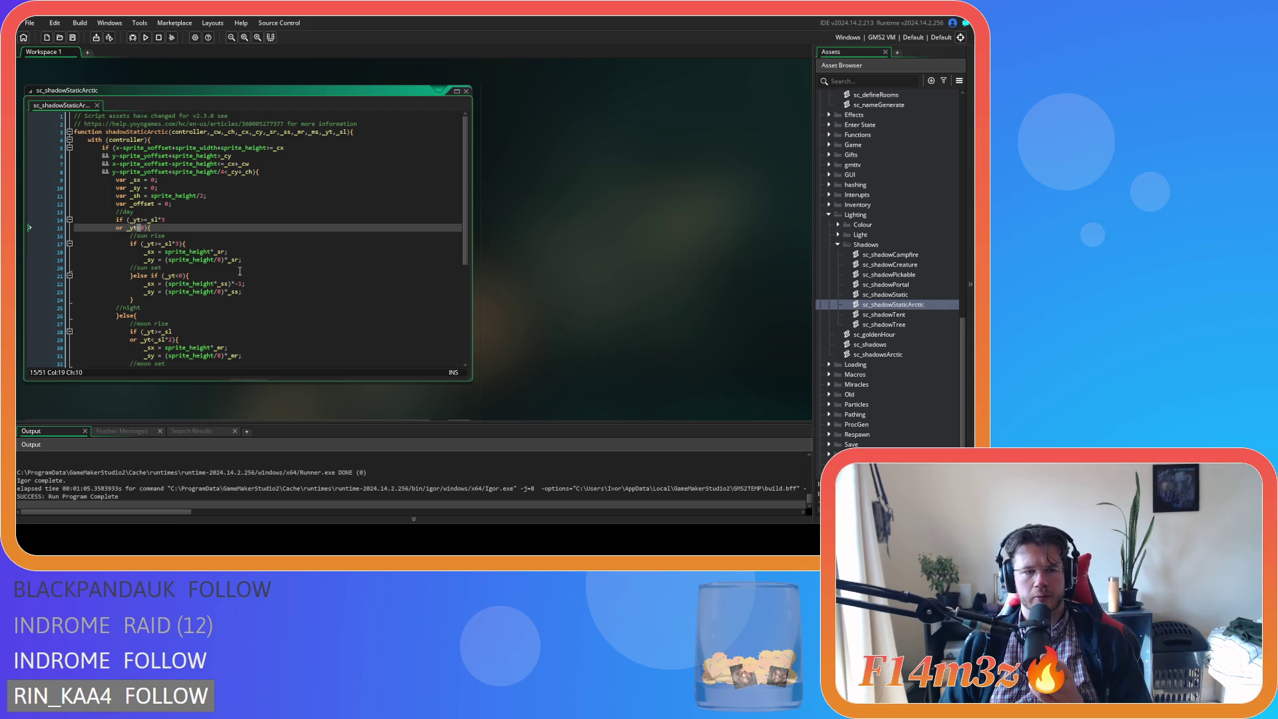
type(">=")
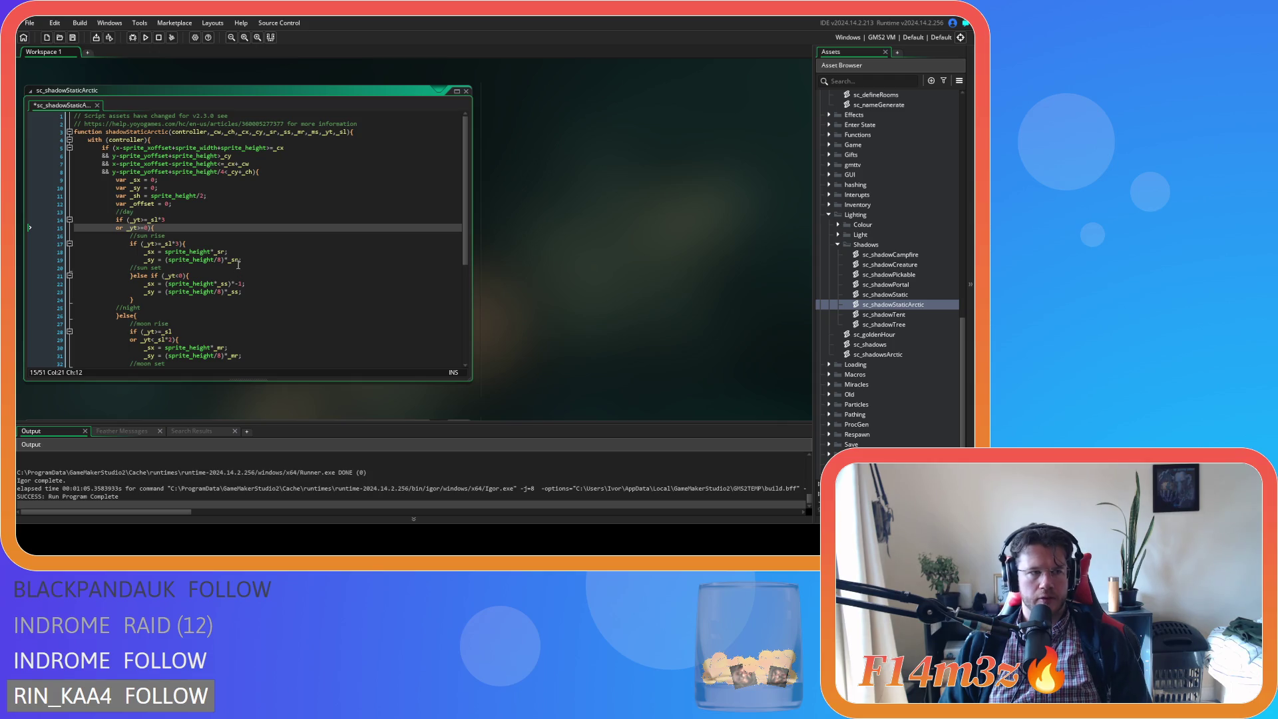
left_click(202, 225)
key("ctrl+s")
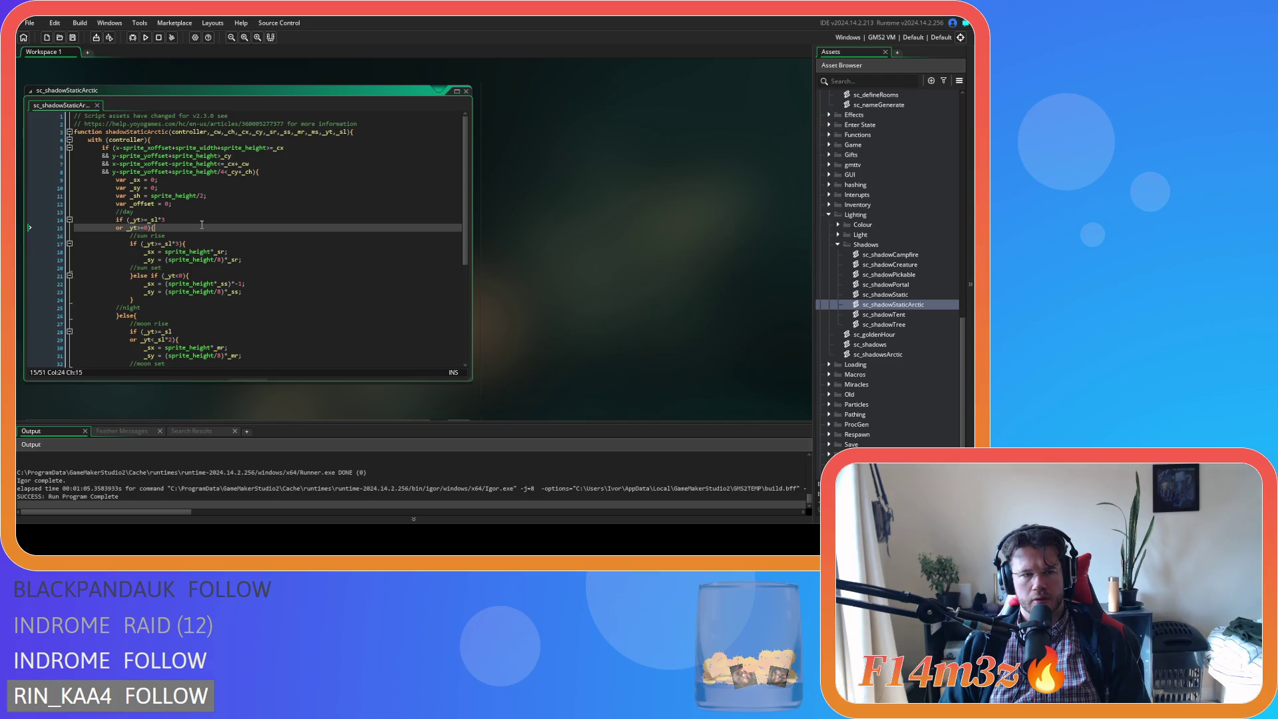
Make line 14's check read _yt>=_sl*3 and move the opening brace onto its own line
left_click(144, 220)
type("=")
left_click(167, 220)
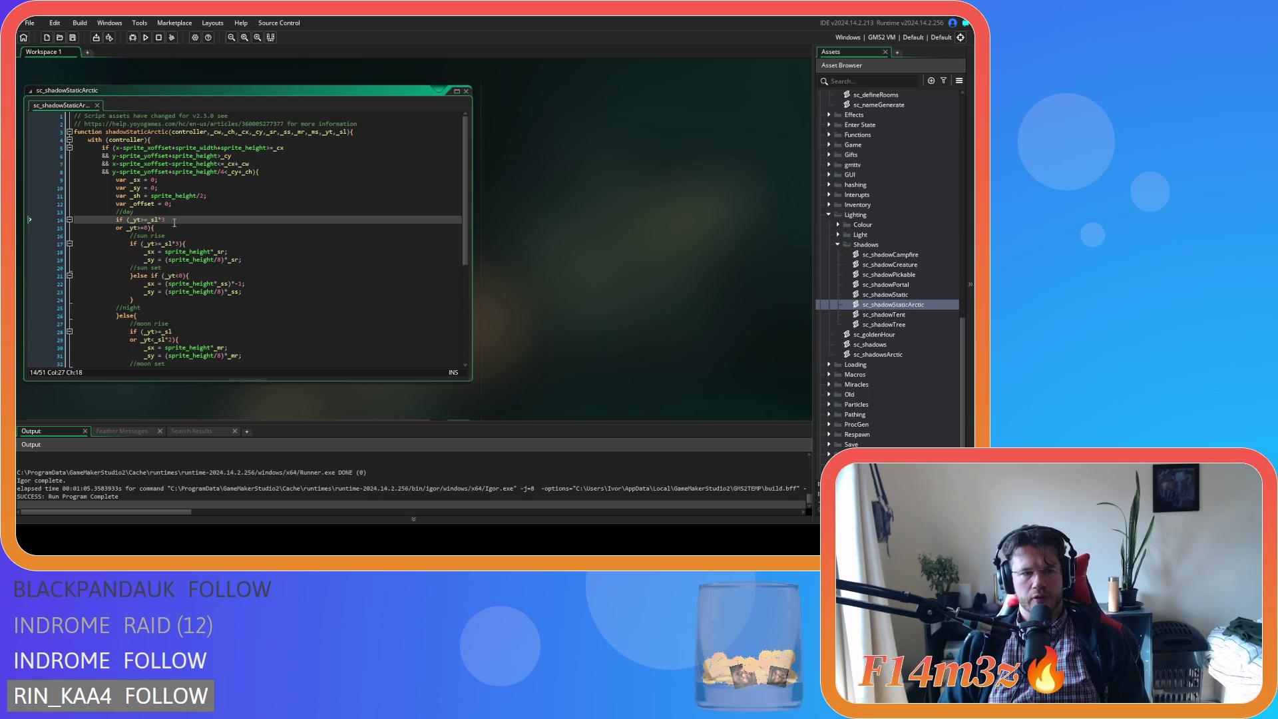
left_click_drag(166, 220, 129, 220)
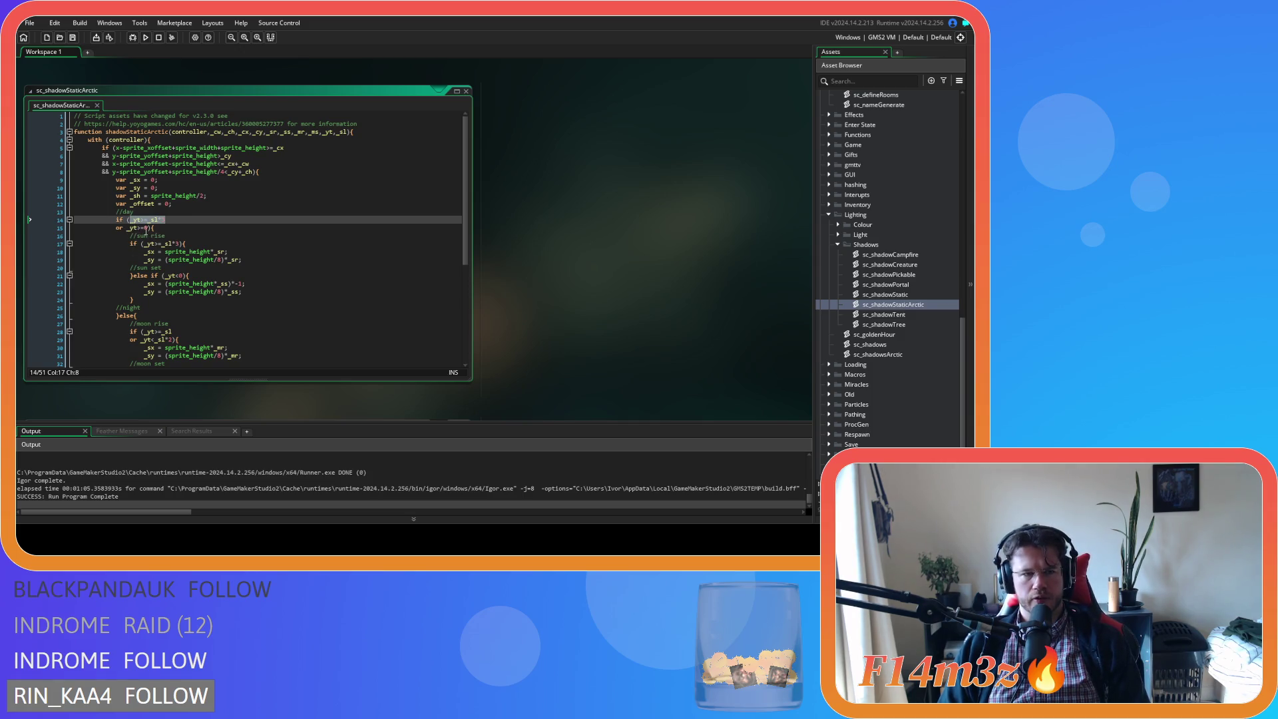
left_click(148, 228)
left_click(191, 220)
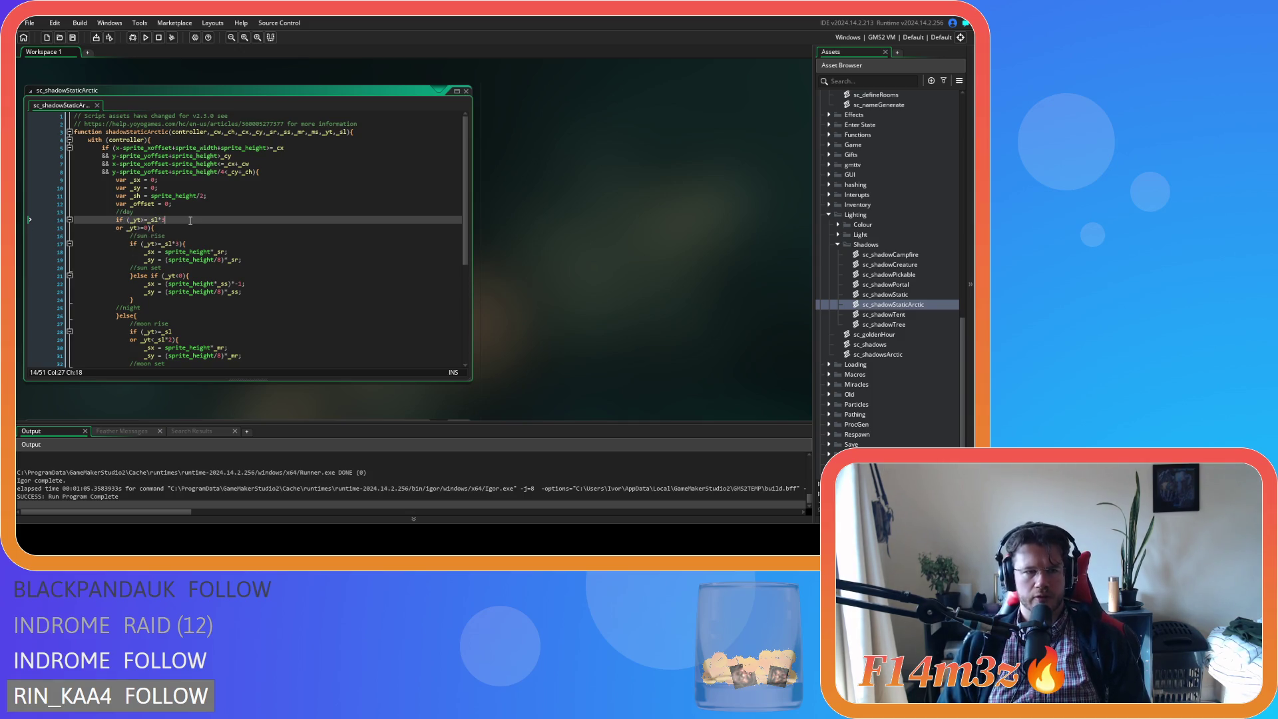
left_click(151, 228)
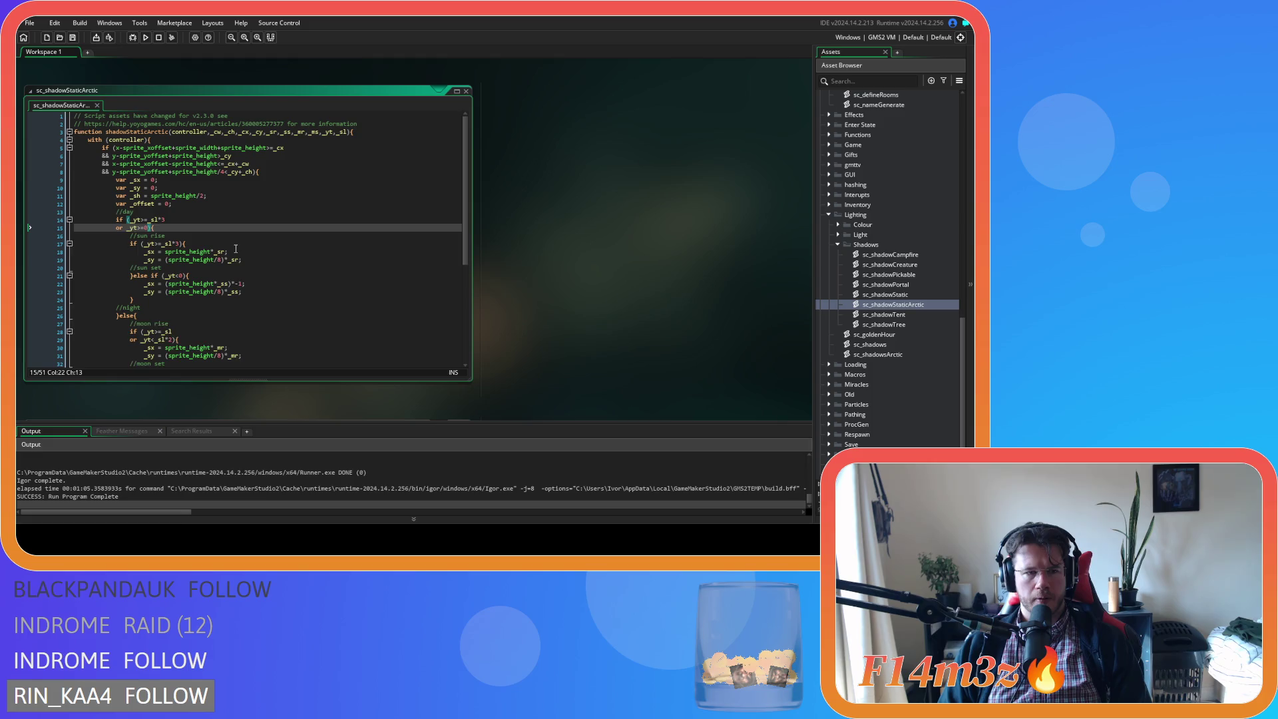
key("Return")
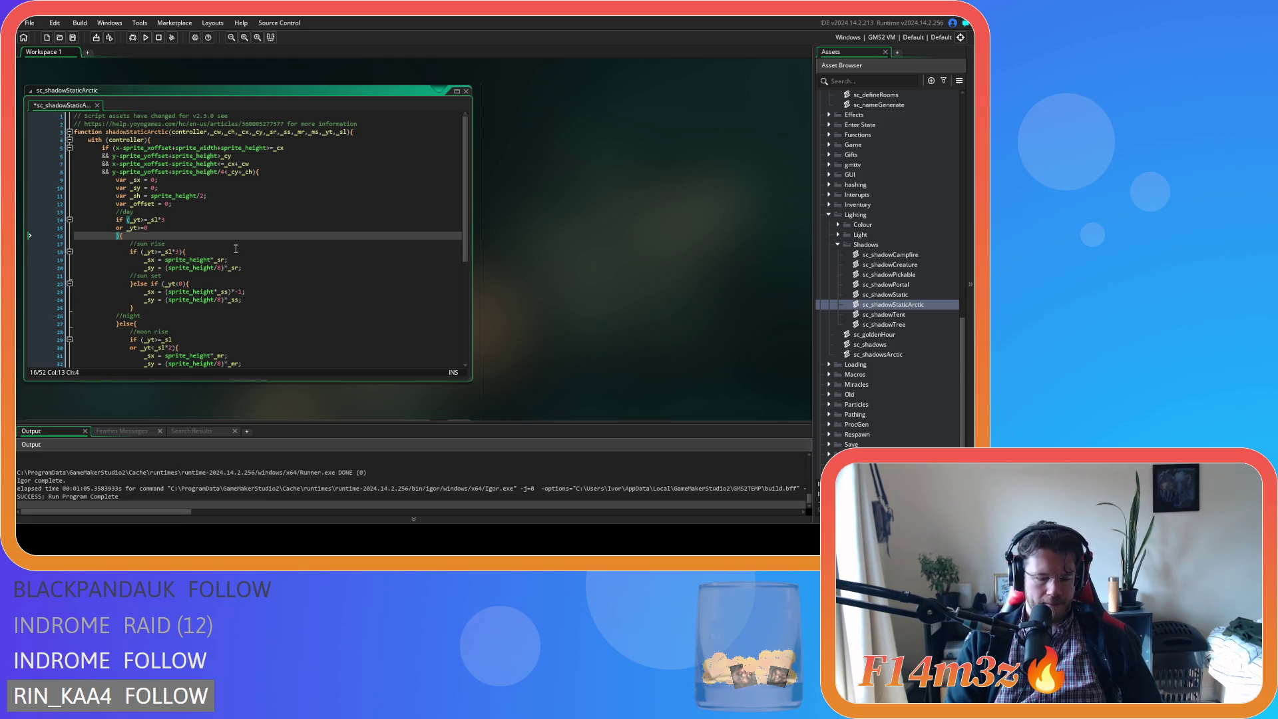
Append && _yt<_sl to the day branch condition and save the script
type("&& ")
type("_yt")
type("< ")
type("_sl")
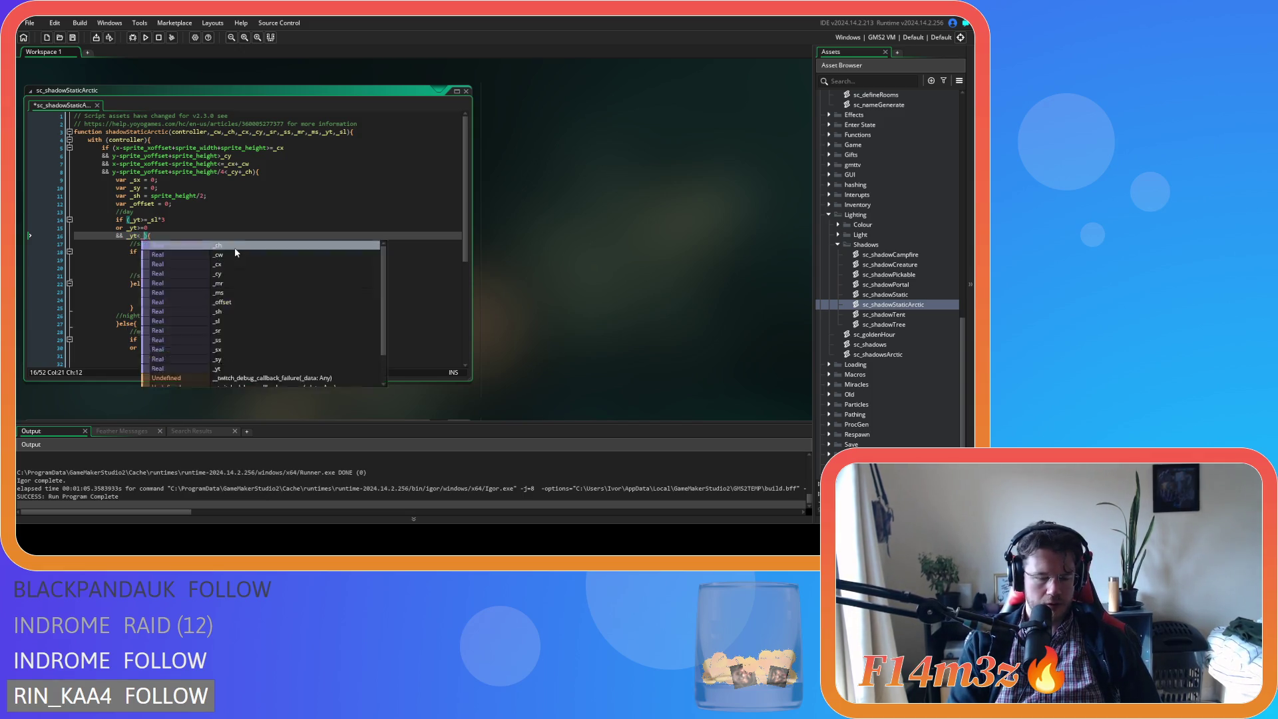
left_click(231, 227)
key("ctrl+s")
Delete if (_yt>0) from line 22 so the sun-set case becomes a plain else
scroll(231, 227, "down", 3)
left_click(226, 188)
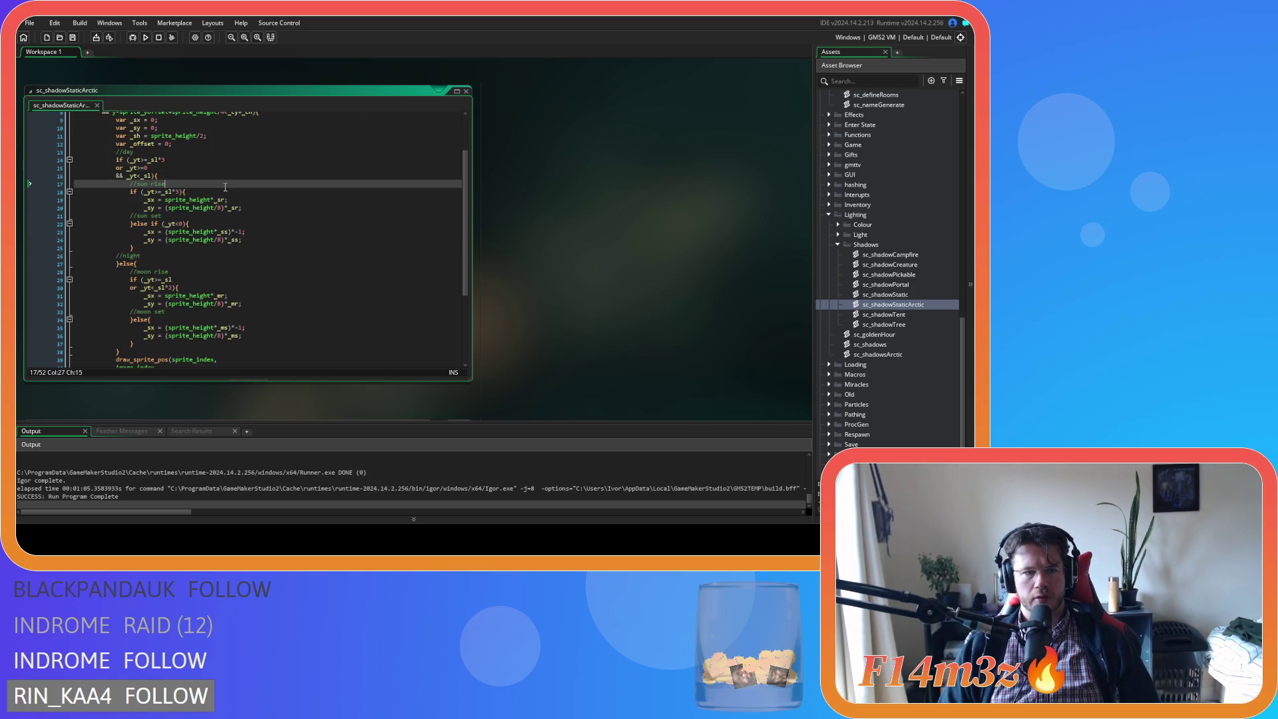
left_click(179, 224)
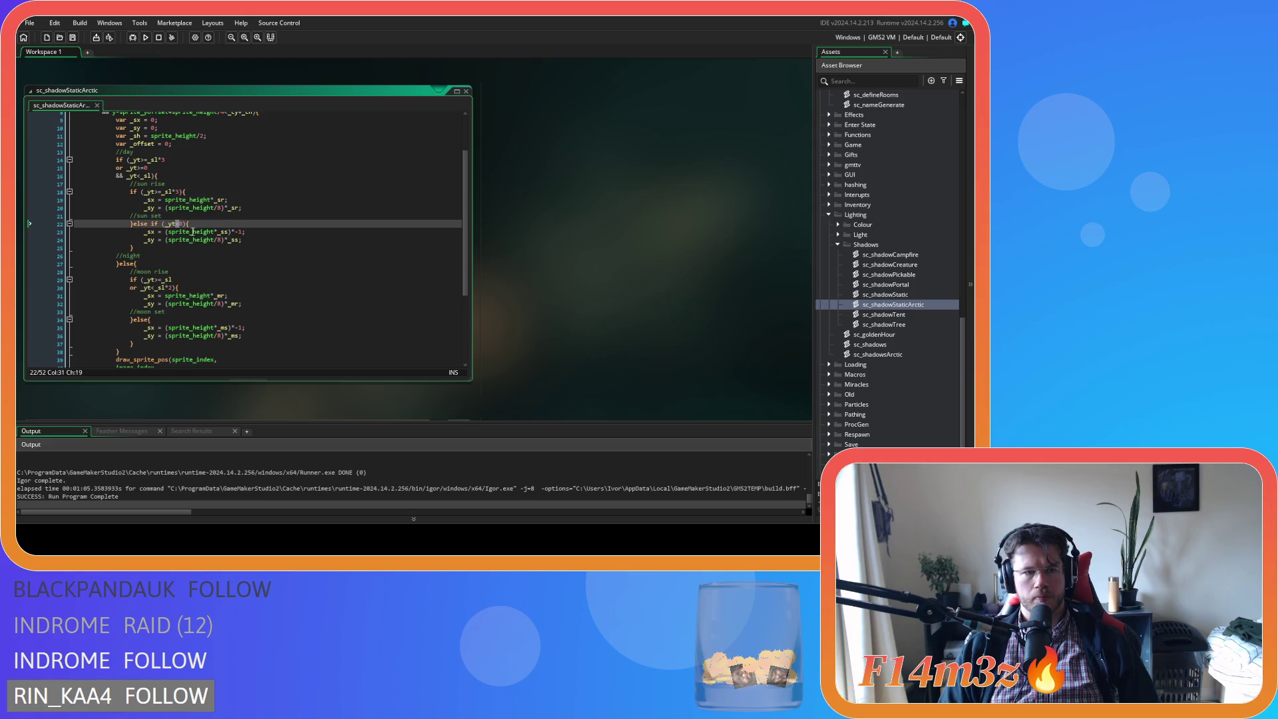
left_click_drag(183, 223, 147, 224)
key("BackSpace")
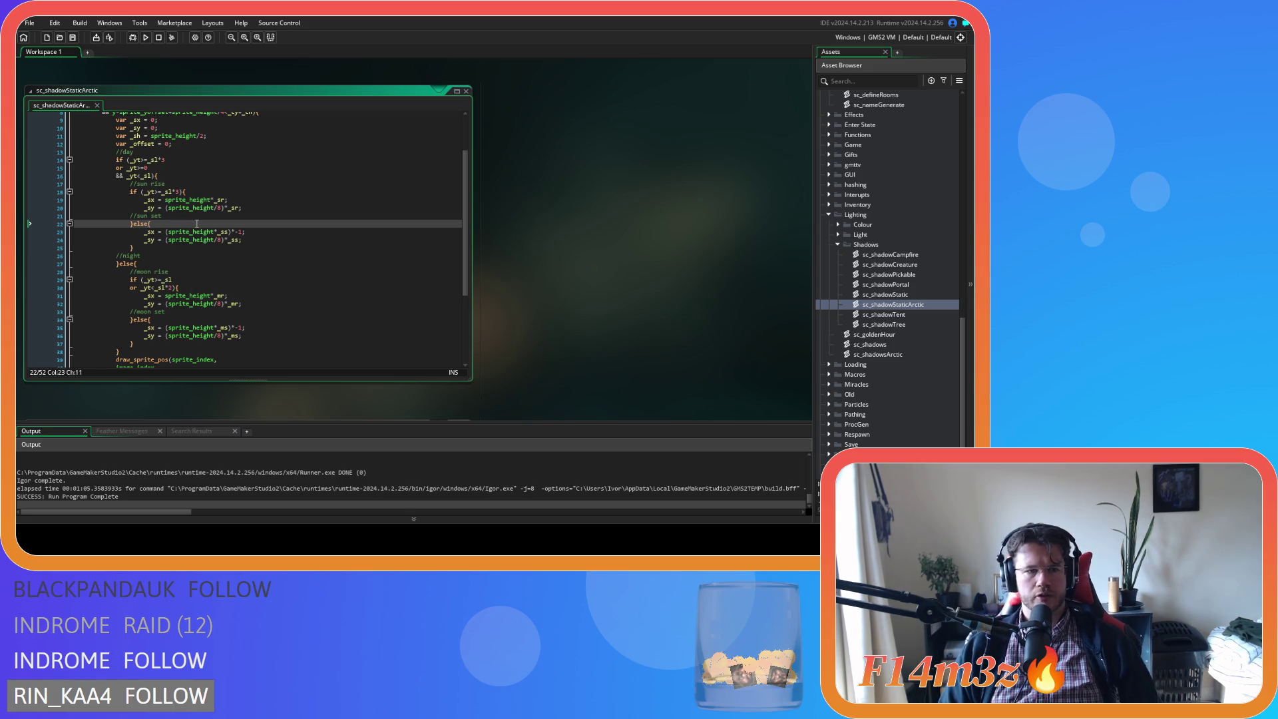
Review the moon rise and moon set conditions, then build and run the game
scroll(197, 224, "down", 1)
left_click(170, 149)
left_click(155, 156)
scroll(227, 209, "down", 3)
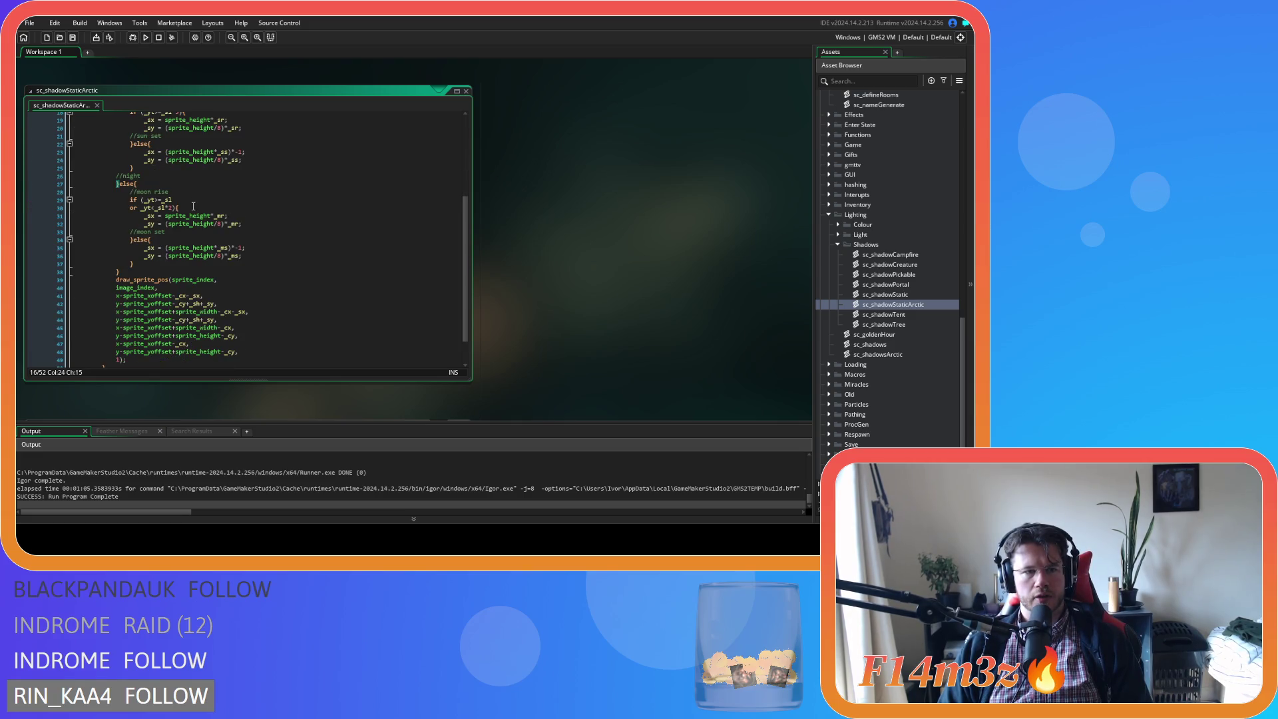
left_click(193, 201)
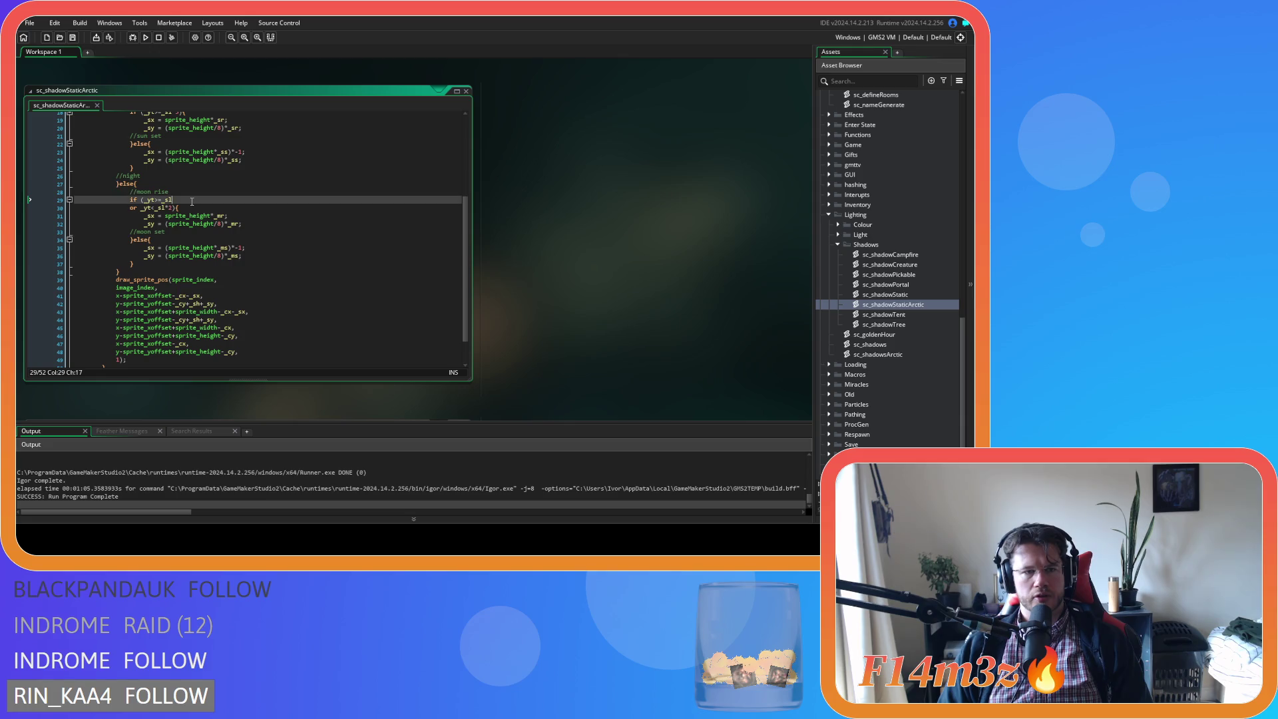
left_click_drag(146, 201, 172, 200)
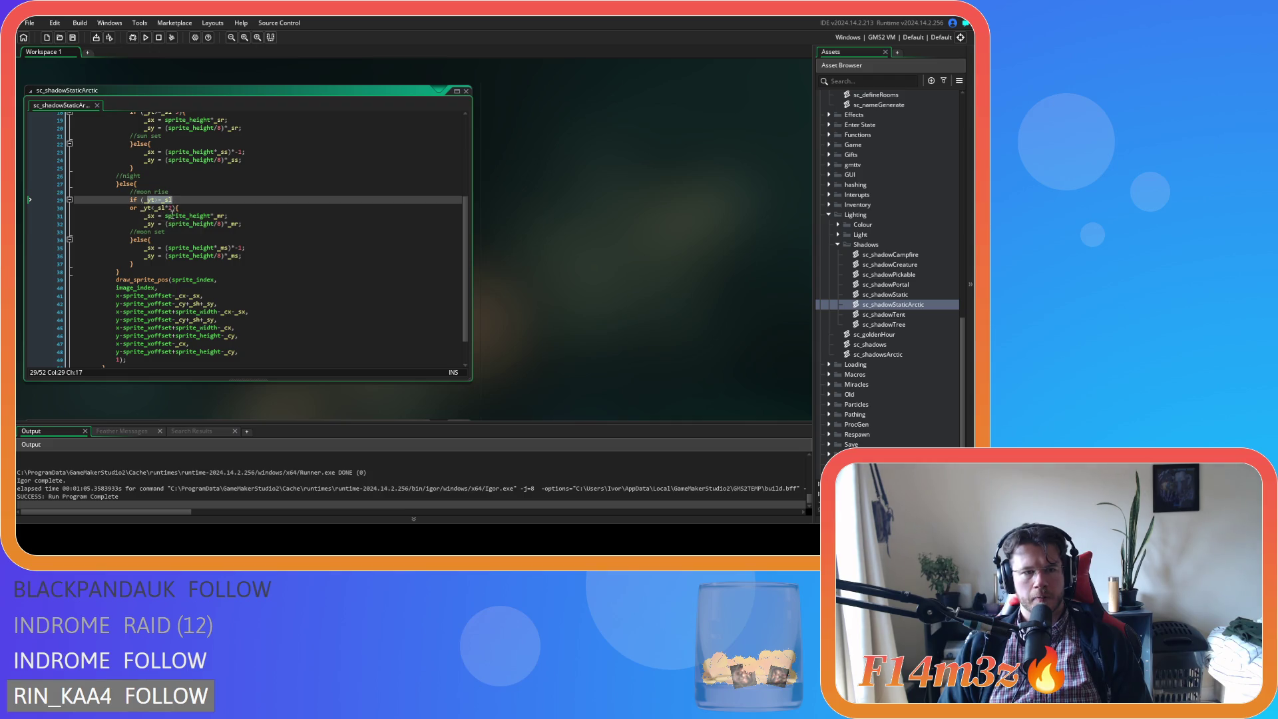
left_click(141, 245)
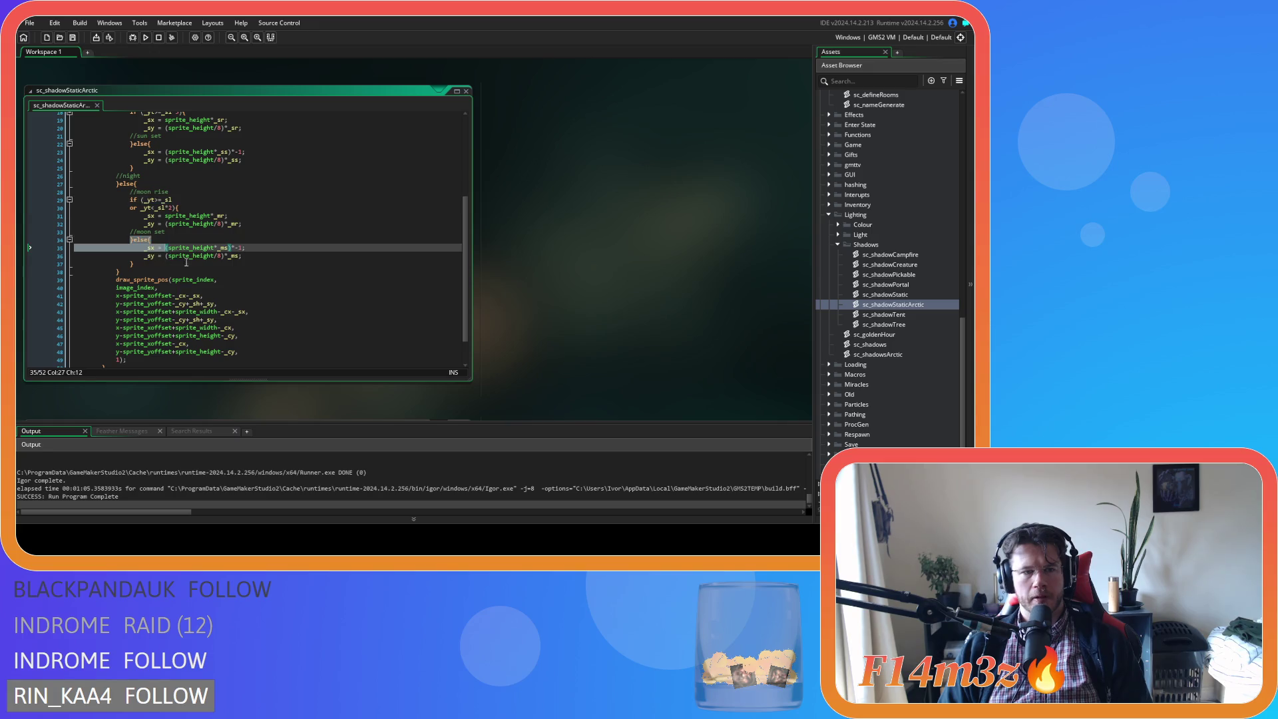
left_click(248, 253)
key("F5")
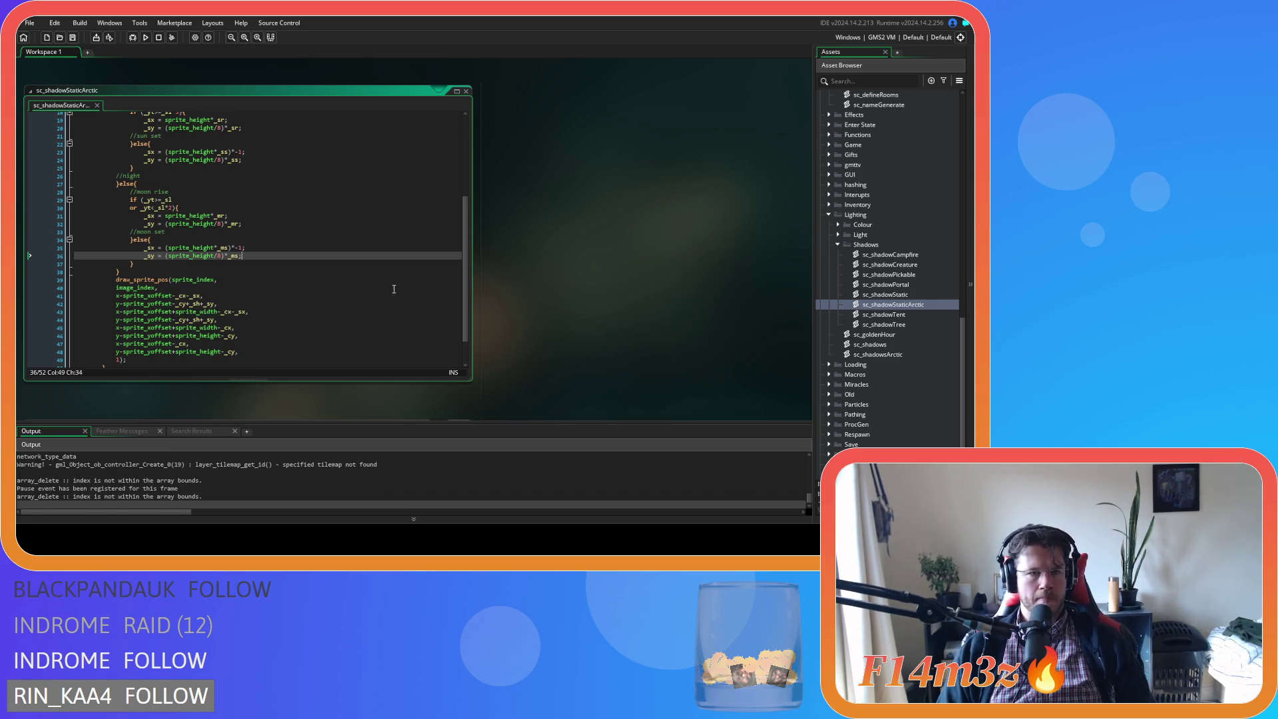
Bring up sc_shadowsArctic's line 9 and the _sr calculation on line 7 while the game loads
scroll(391, 275, "up", 5)
scroll(280, 294, "down", 5)
left_click(263, 185)
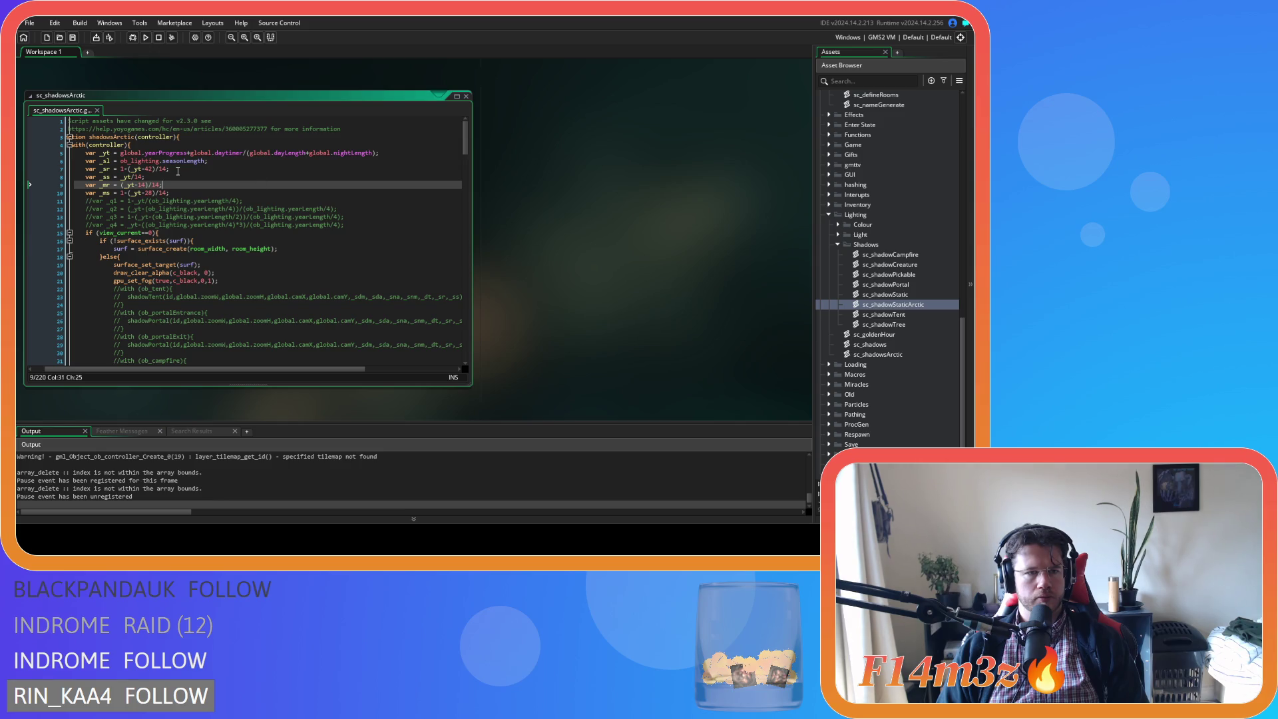
left_click(177, 170)
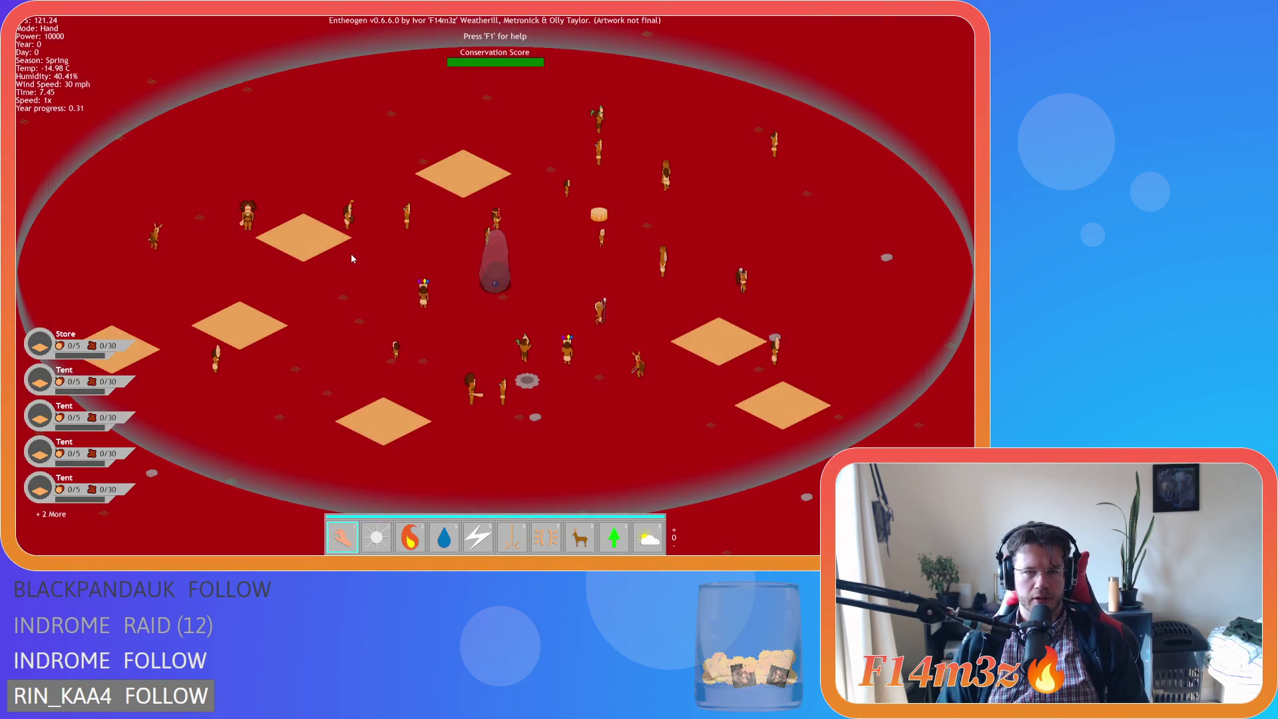
Run the Spring day at 8x, zoom and pan the map as Year progress reaches 0.73, then quit
key("plus")
key("plus")
key("plus")
scroll(411, 326, "up", 3)
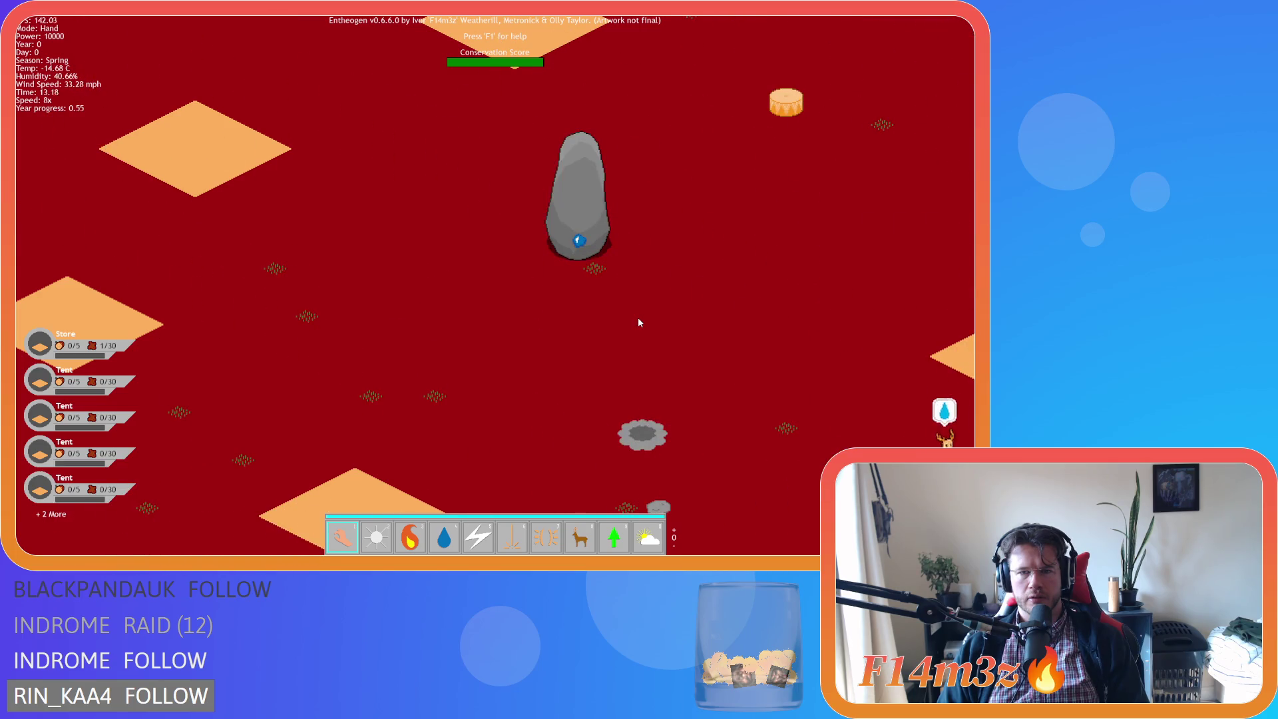
left_click_drag(648, 322, 583, 353)
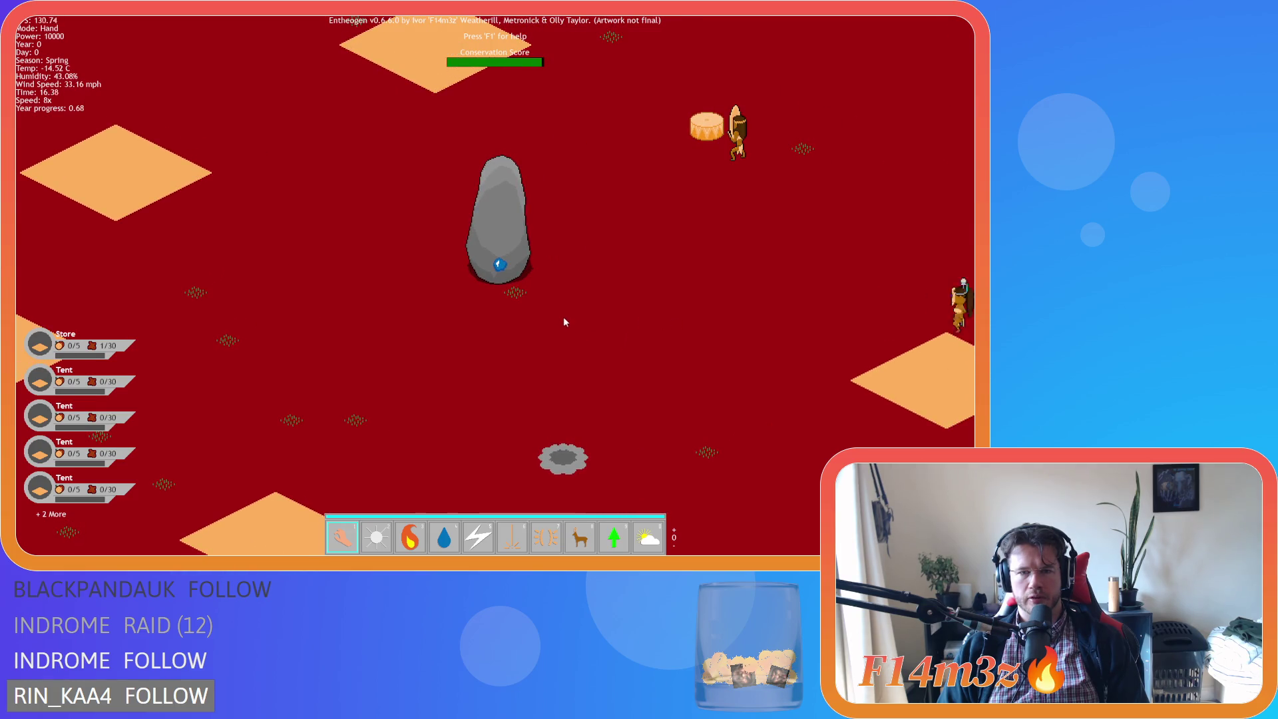
key("Escape")
key("Return")
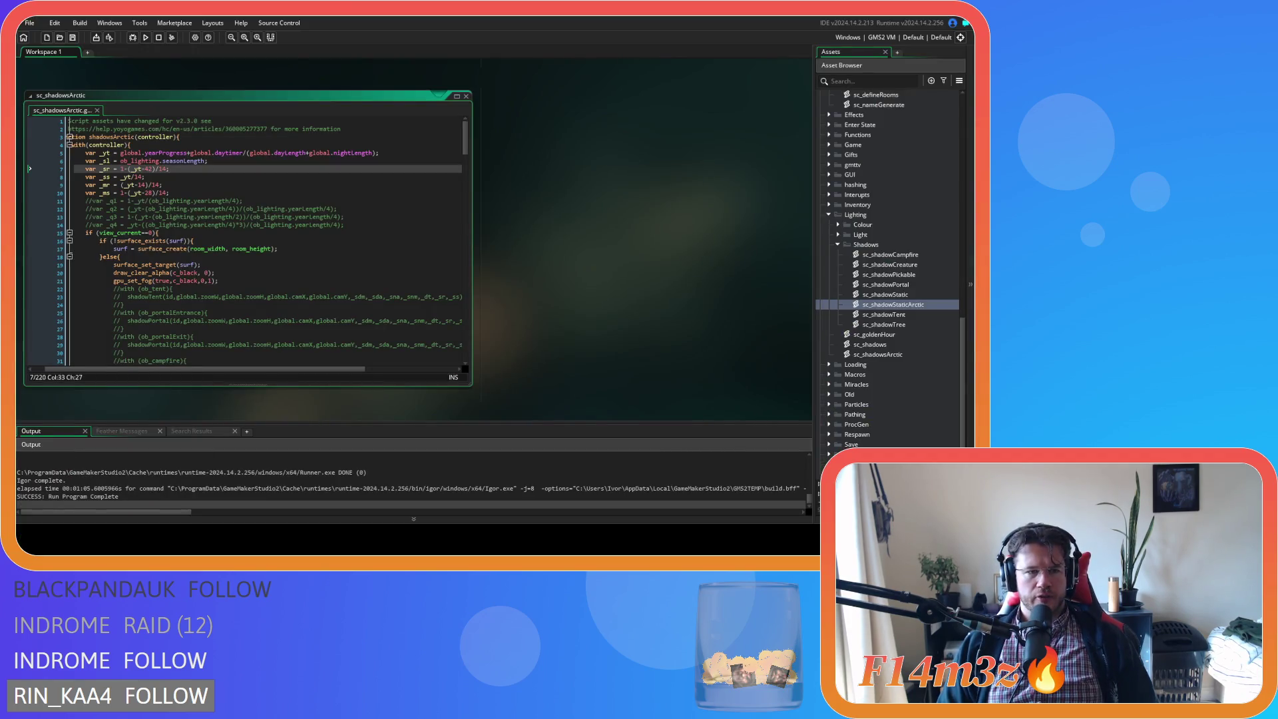
Add 1- before (_yt-14) on line 9, drop the 1- before (_yt-28) on line 10, and save
left_click(142, 184)
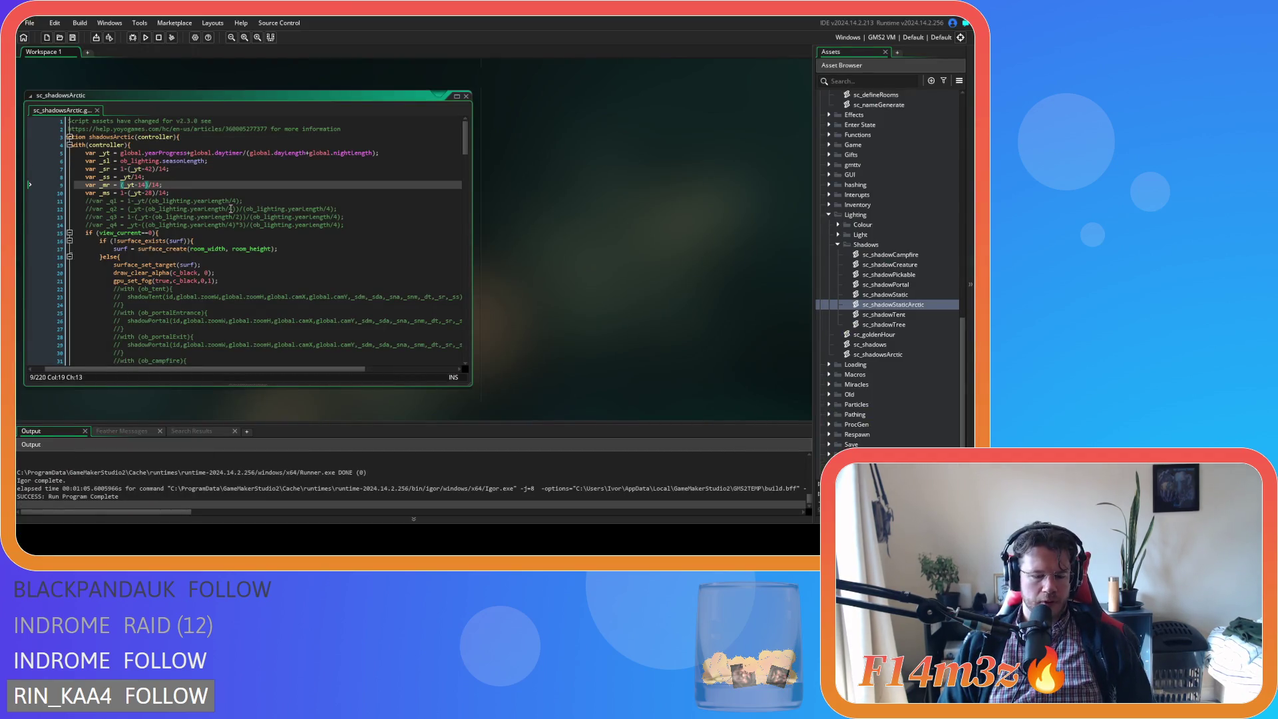
type("1-")
key("Down")
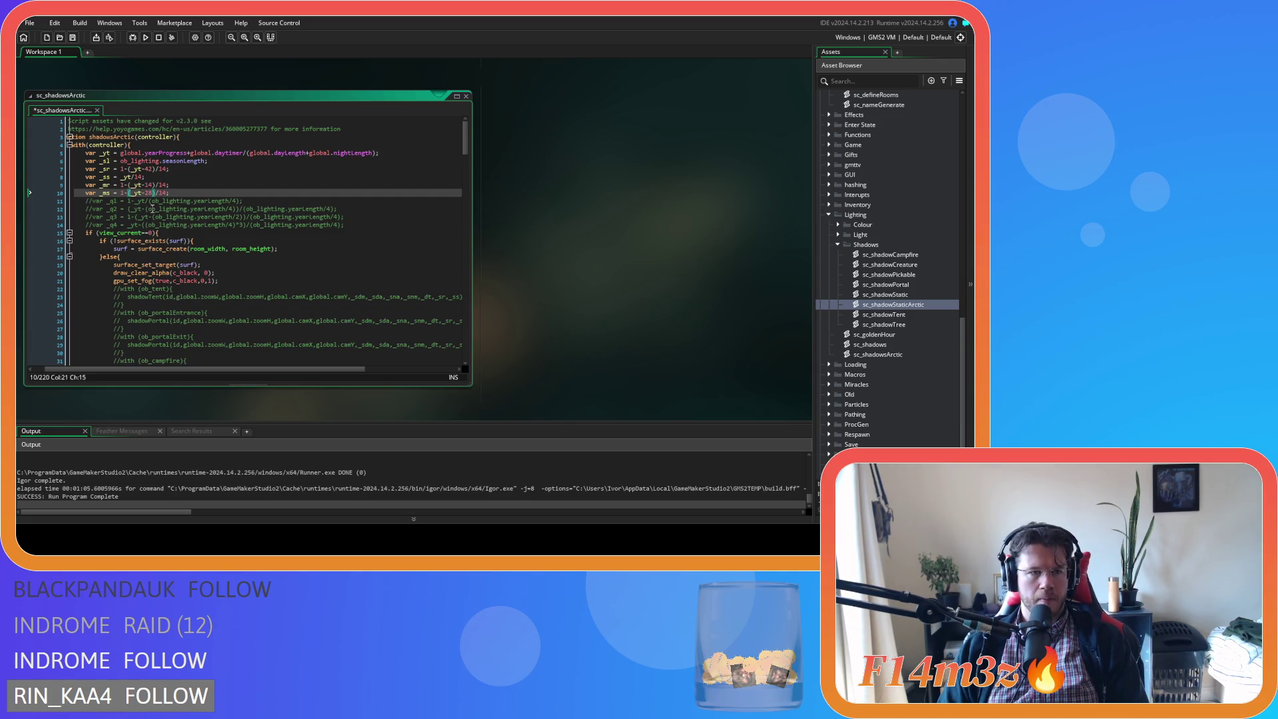
key("BackSpace")
key("BackSpace")
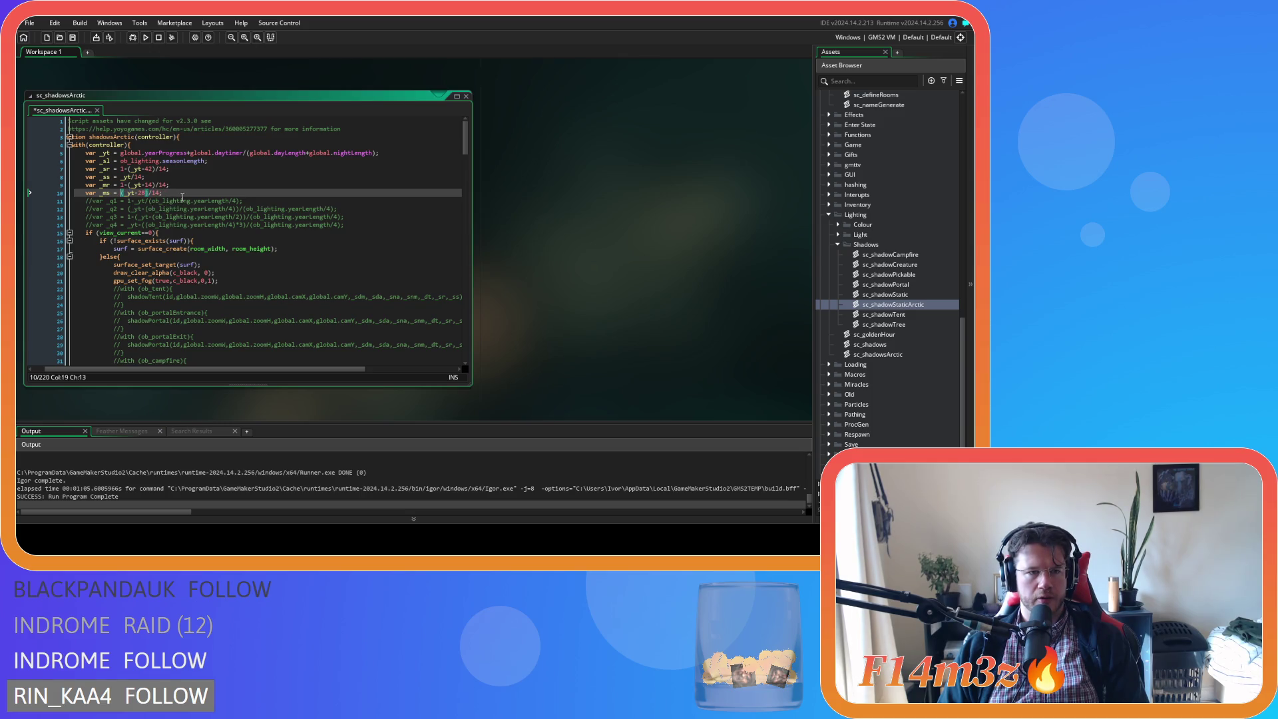
key("ctrl+s")
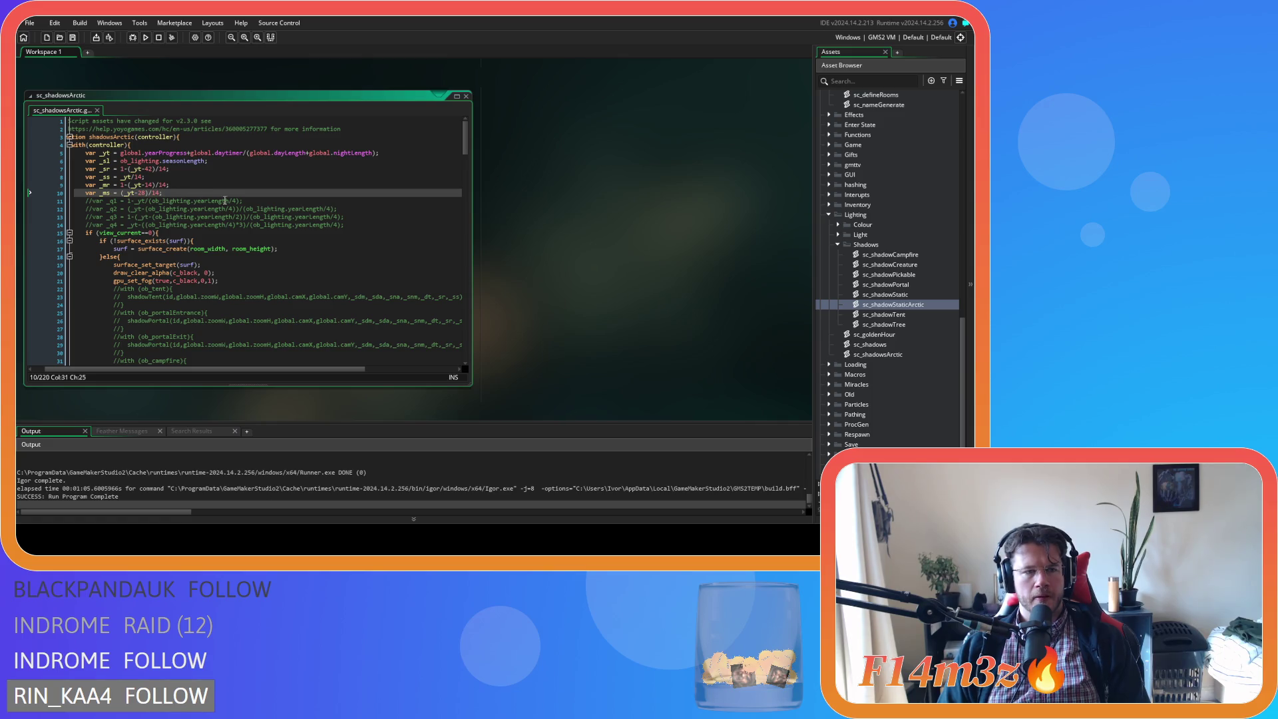
scroll(892, 230, "up", 10)
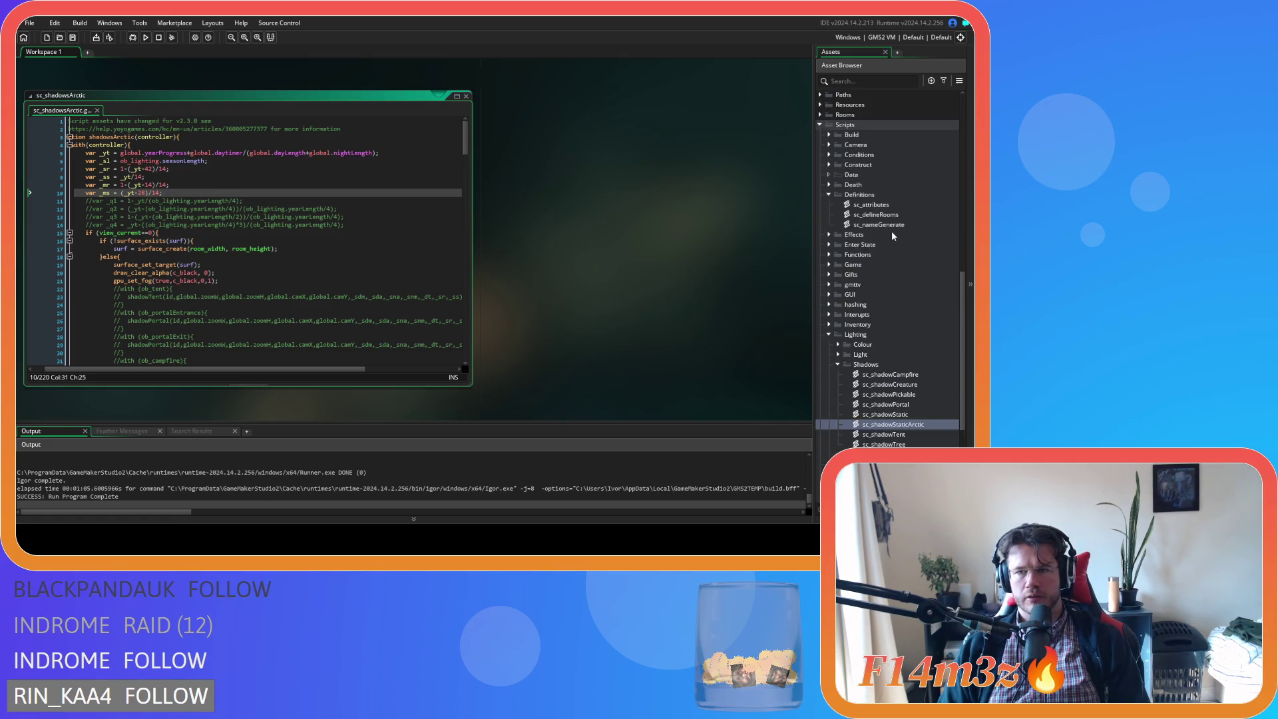
Switch ob_lighting's starting season from Spring to Summer, save the Create event, and launch a build
double_click(888, 246)
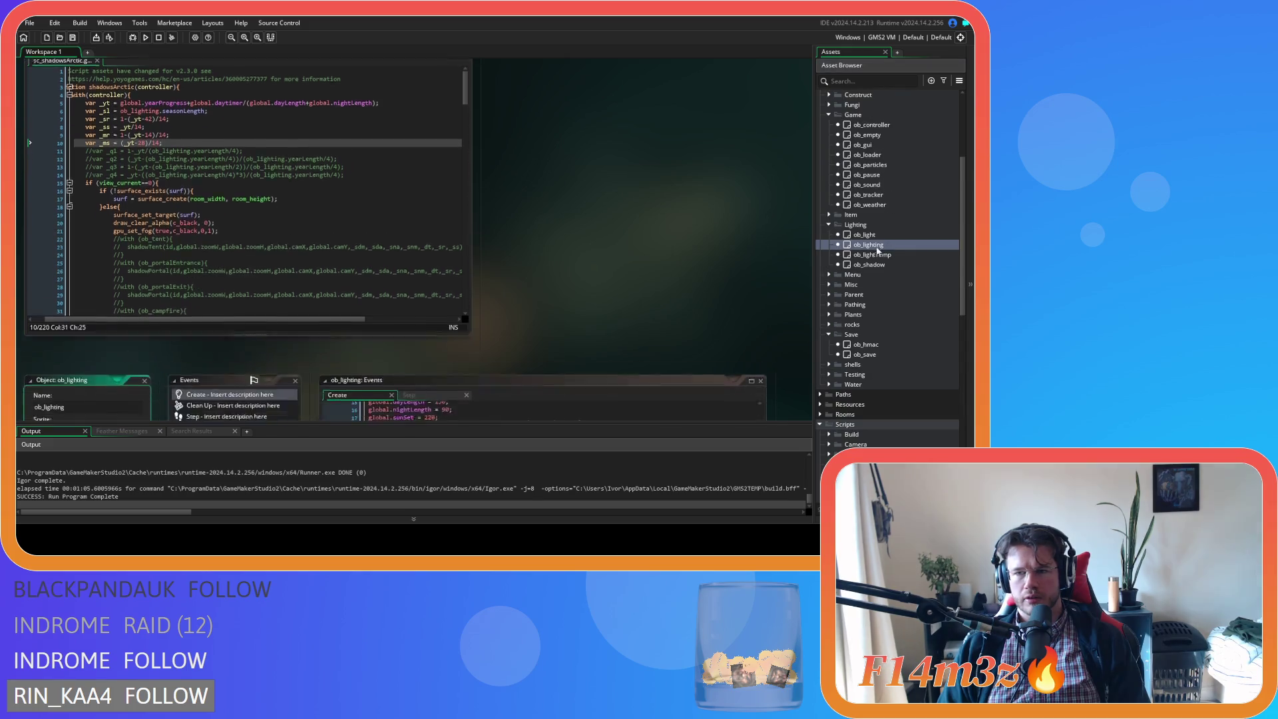
left_click(486, 271)
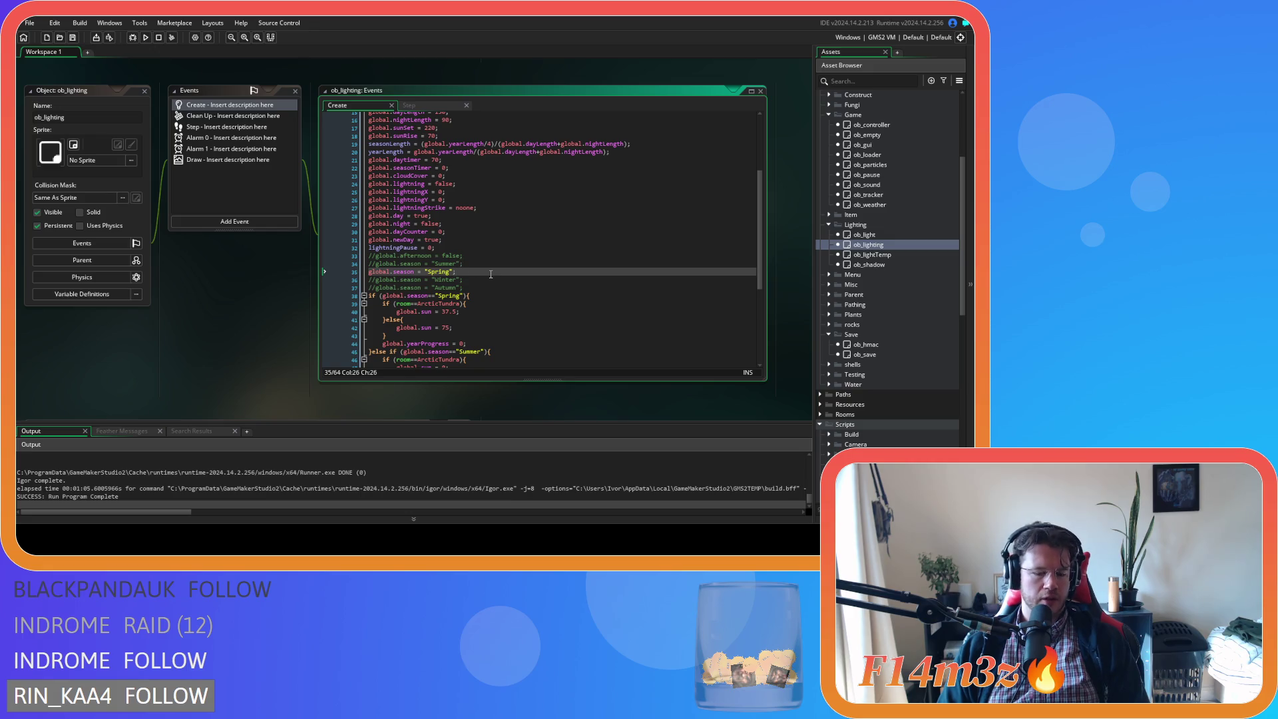
key("ctrl+k")
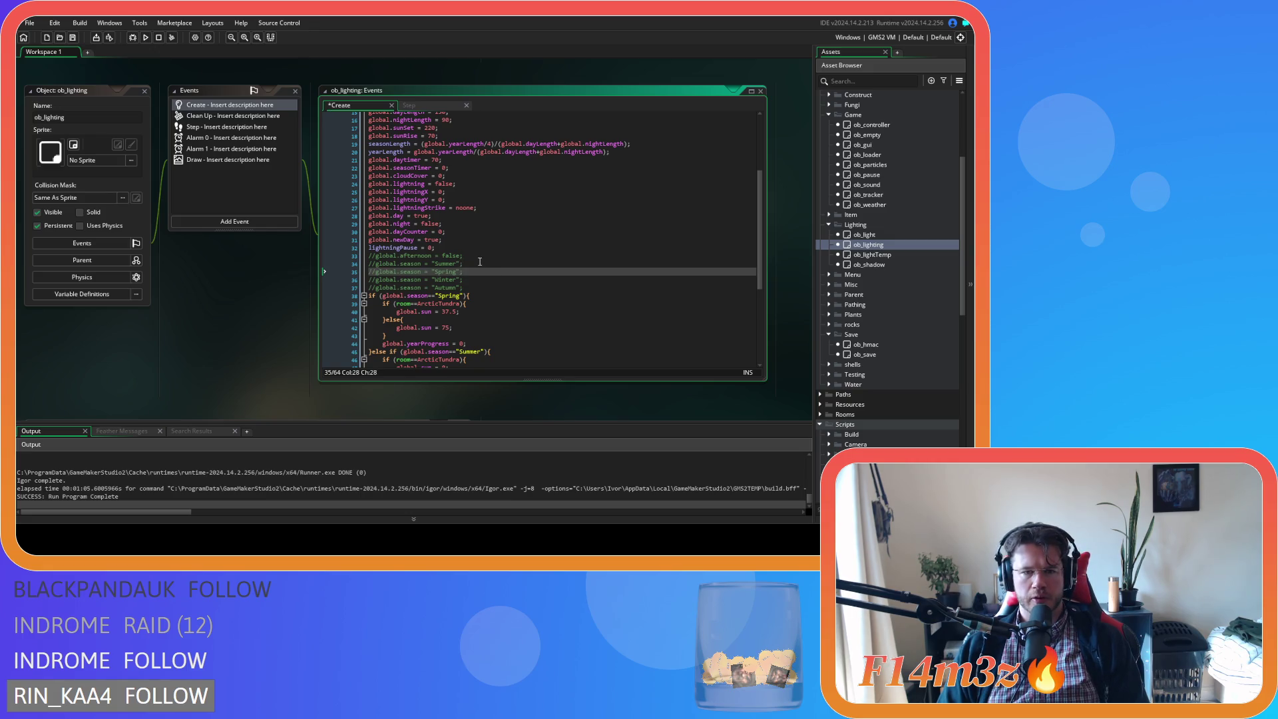
left_click(478, 264)
key("ctrl+shift+k")
key("ctrl+s")
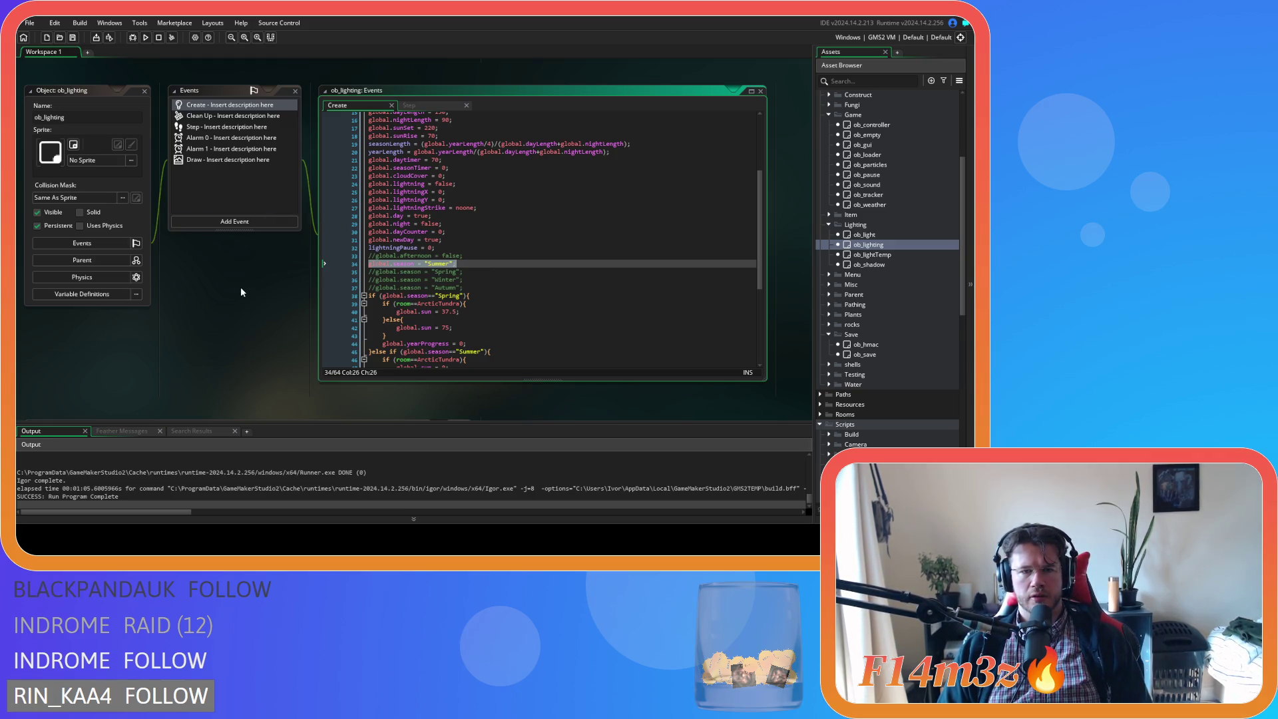
key("F5")
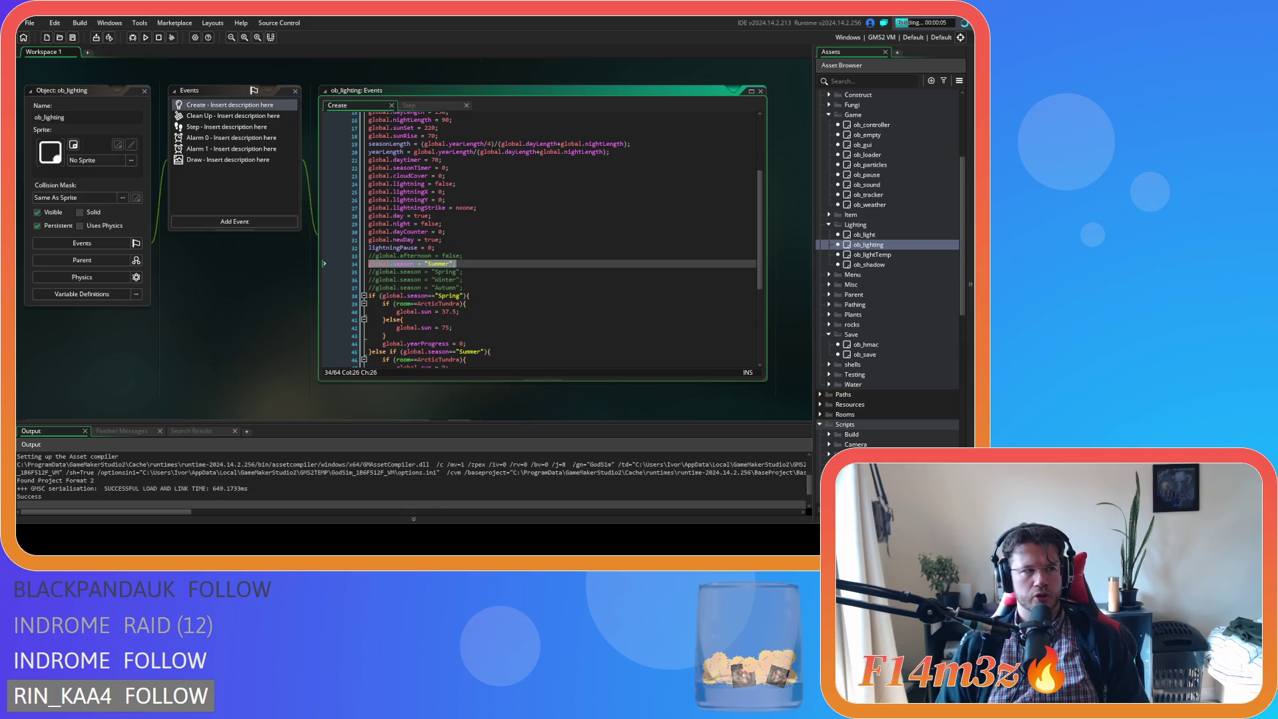
Open Level Select from Entheogen's title screen and confirm OK to load the level
left_click(478, 267)
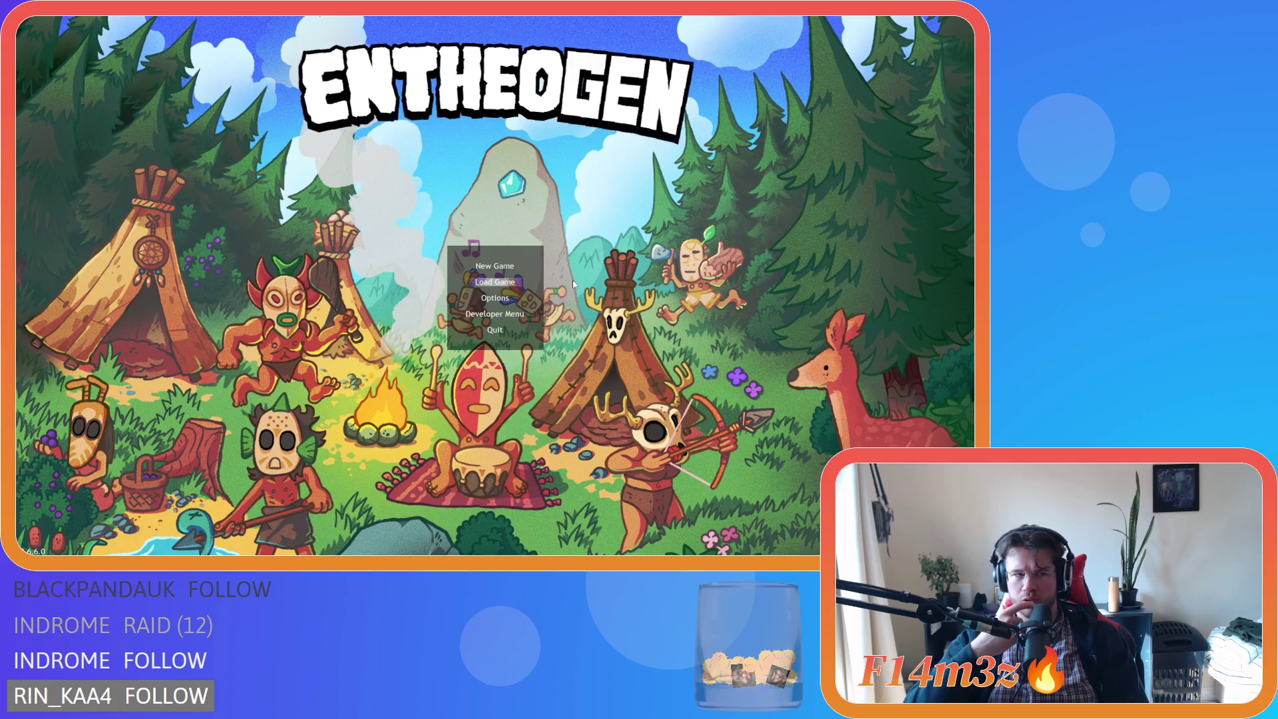
key("Return")
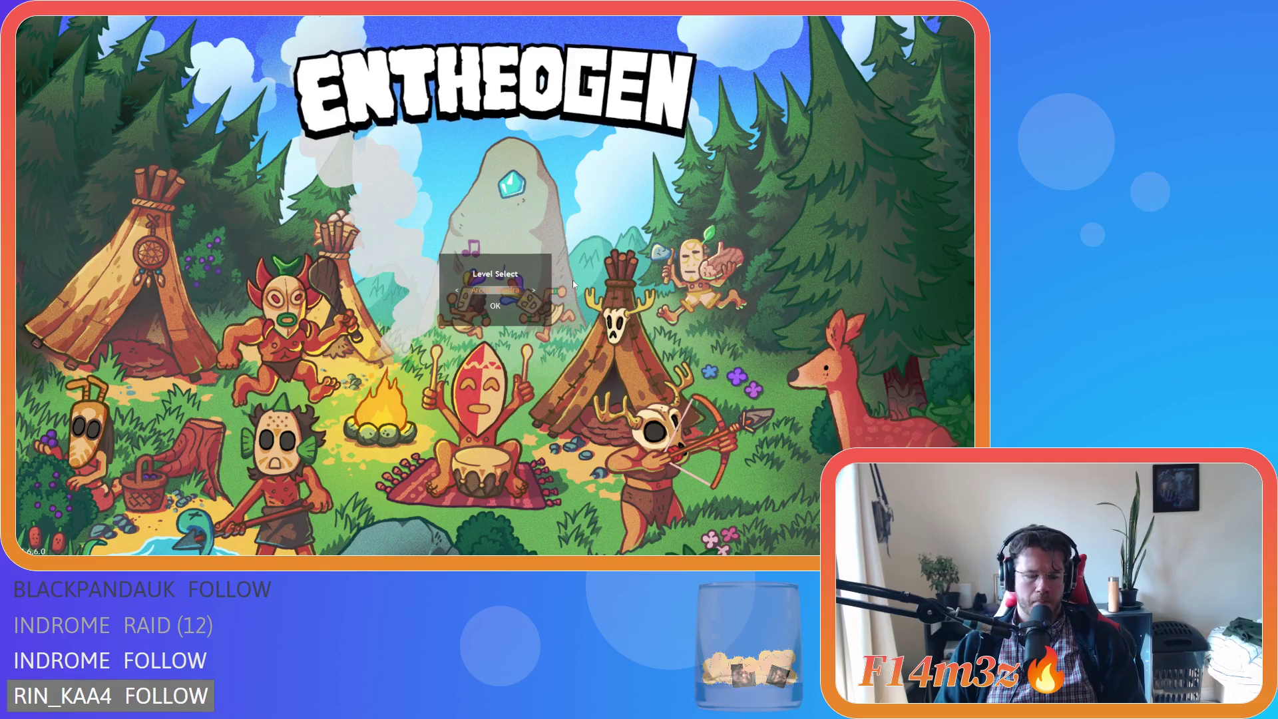
key("Return")
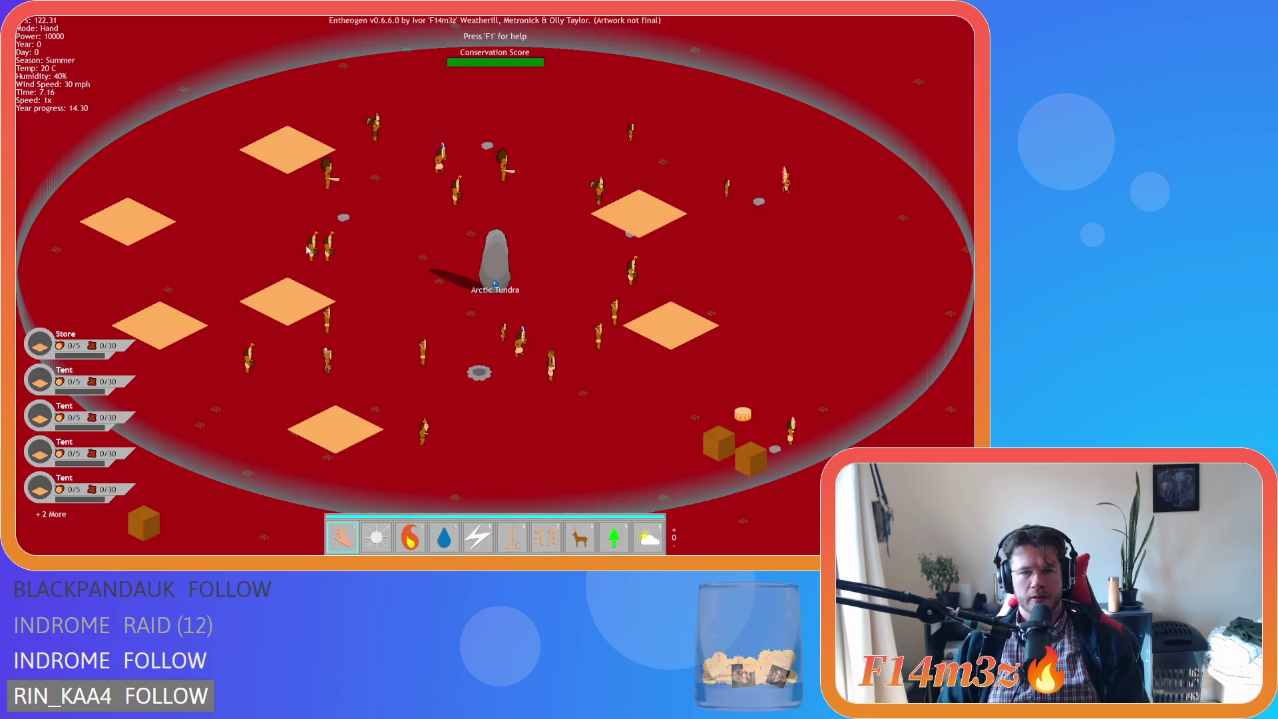
Pan and zoom over the Summer Arctic tundra around the settlement, river, lake and coastline
key("w")
key("d")
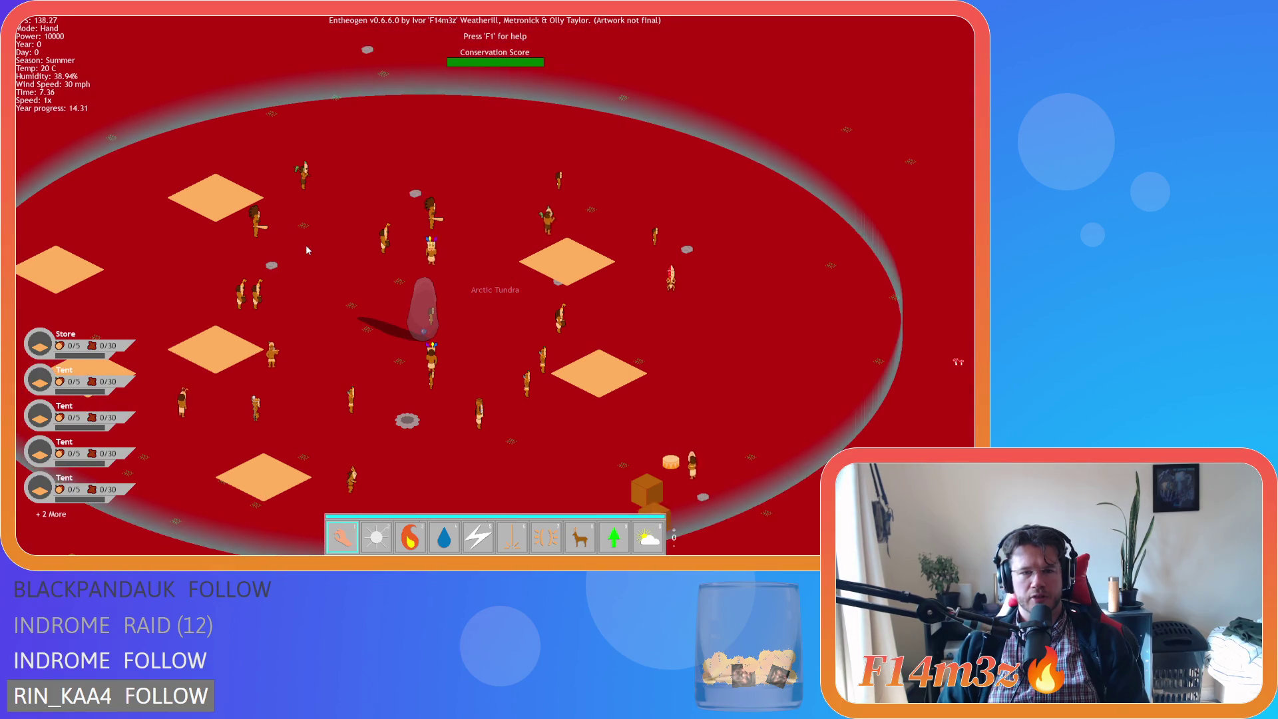
scroll(307, 247, "down", 5)
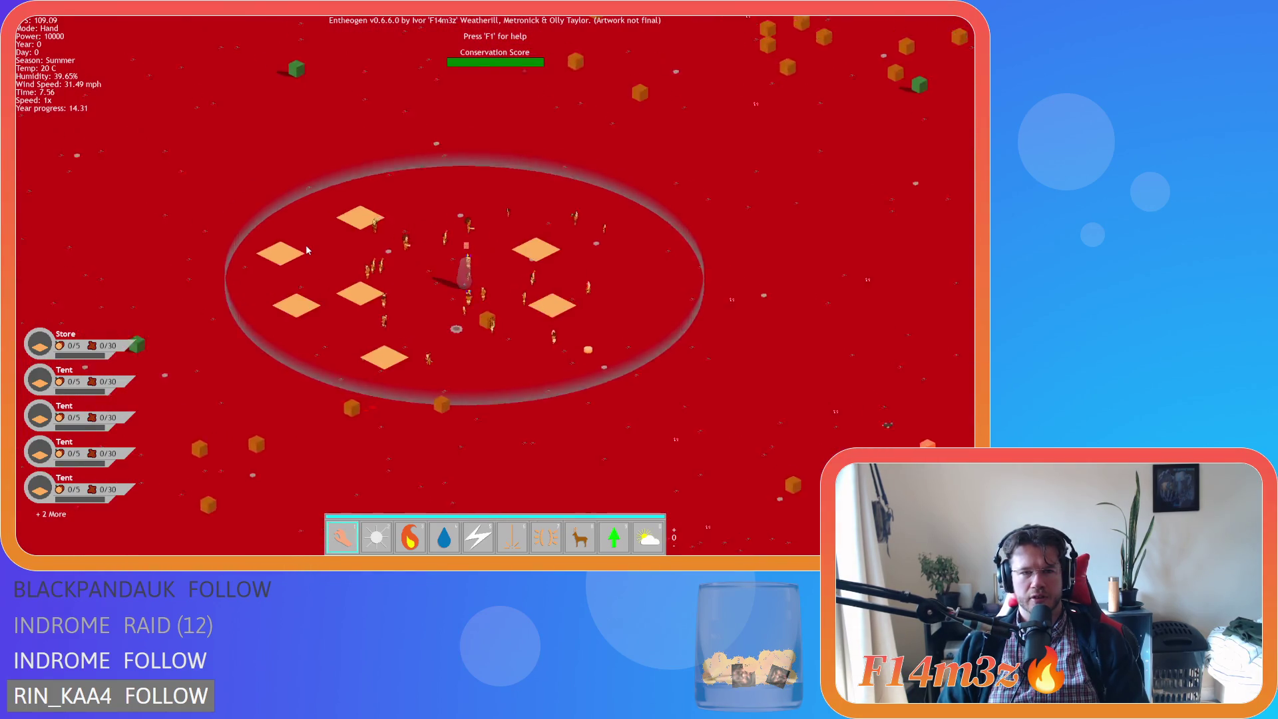
scroll(307, 249, "down", 5)
key("w")
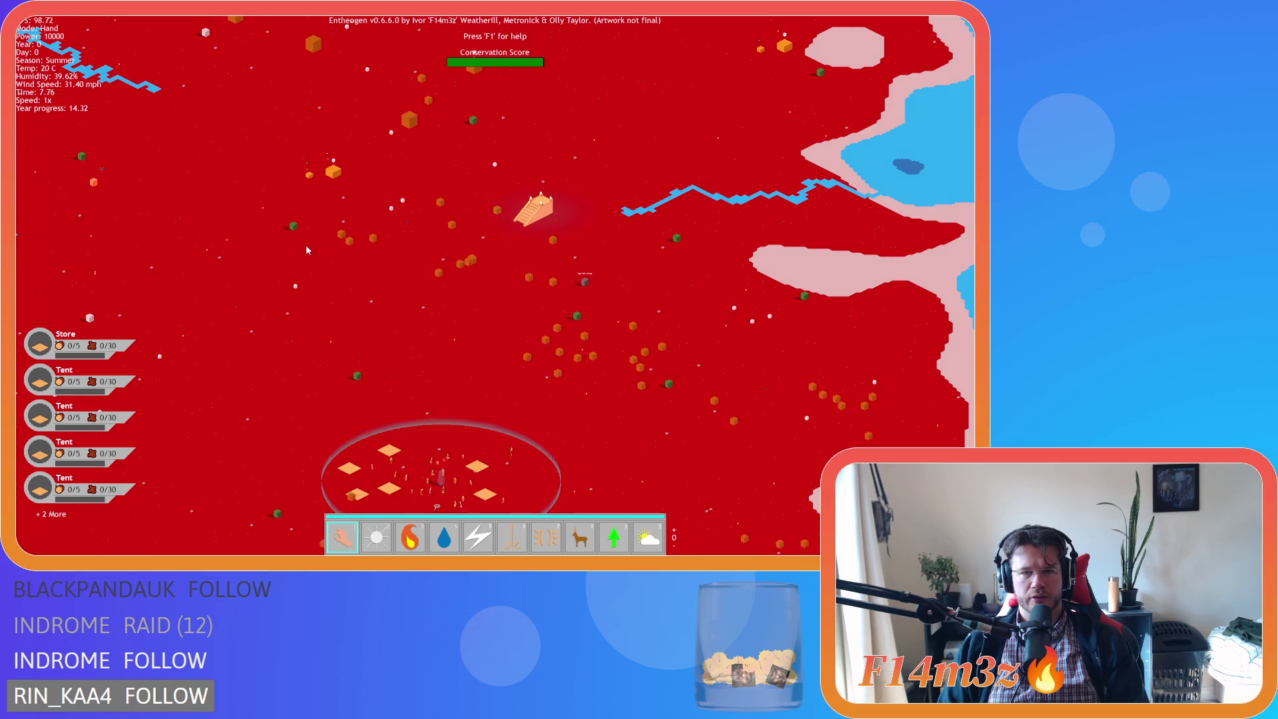
key("s")
scroll(305, 245, "up", 5)
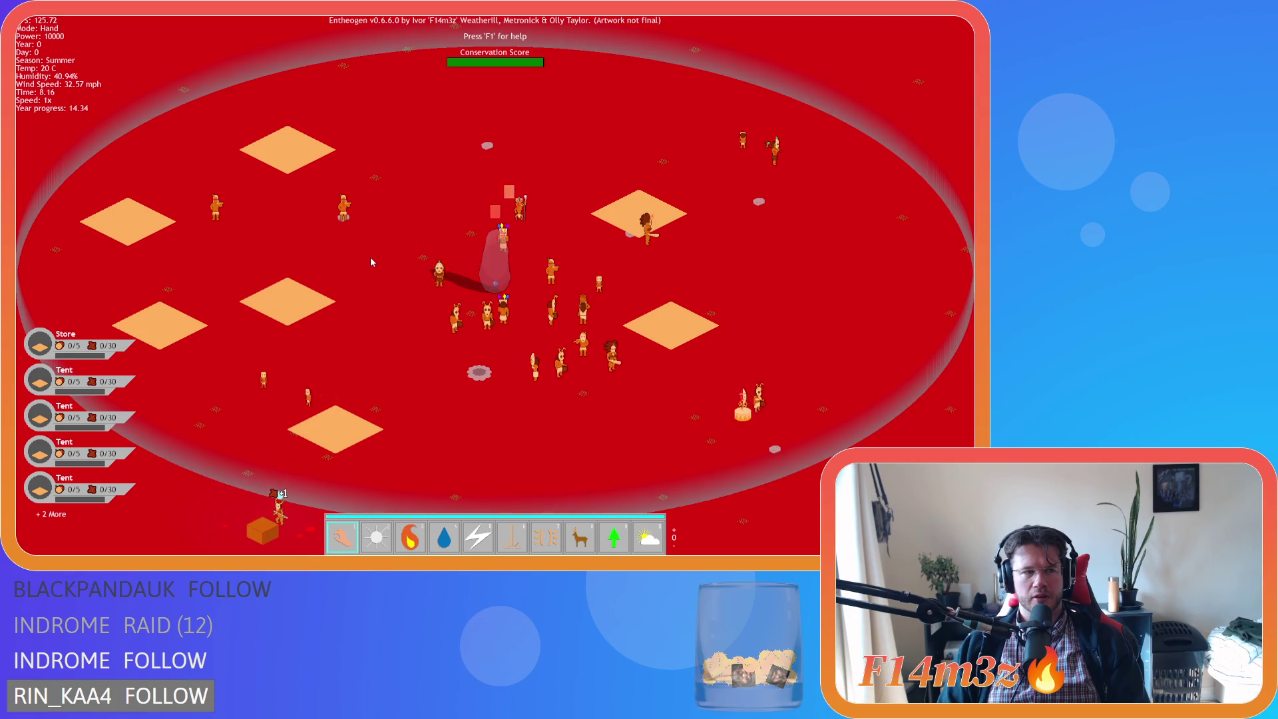
scroll(371, 261, "down", 5)
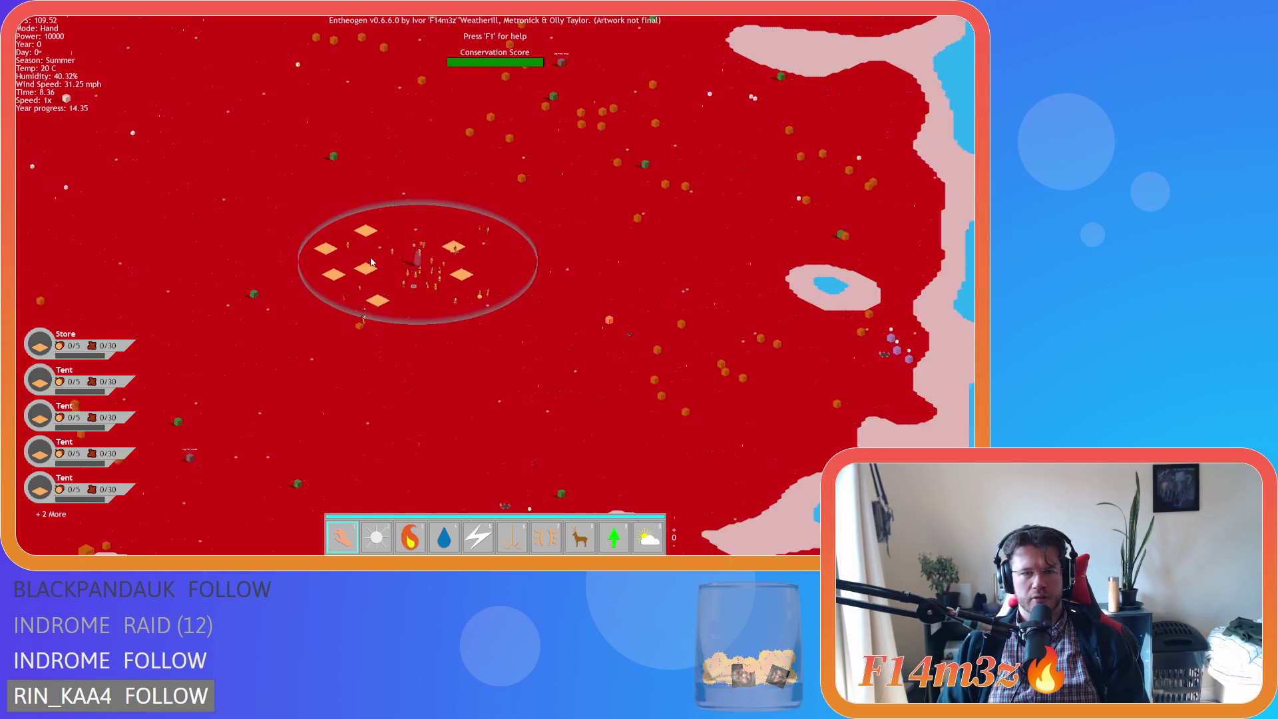
key("w")
key("d")
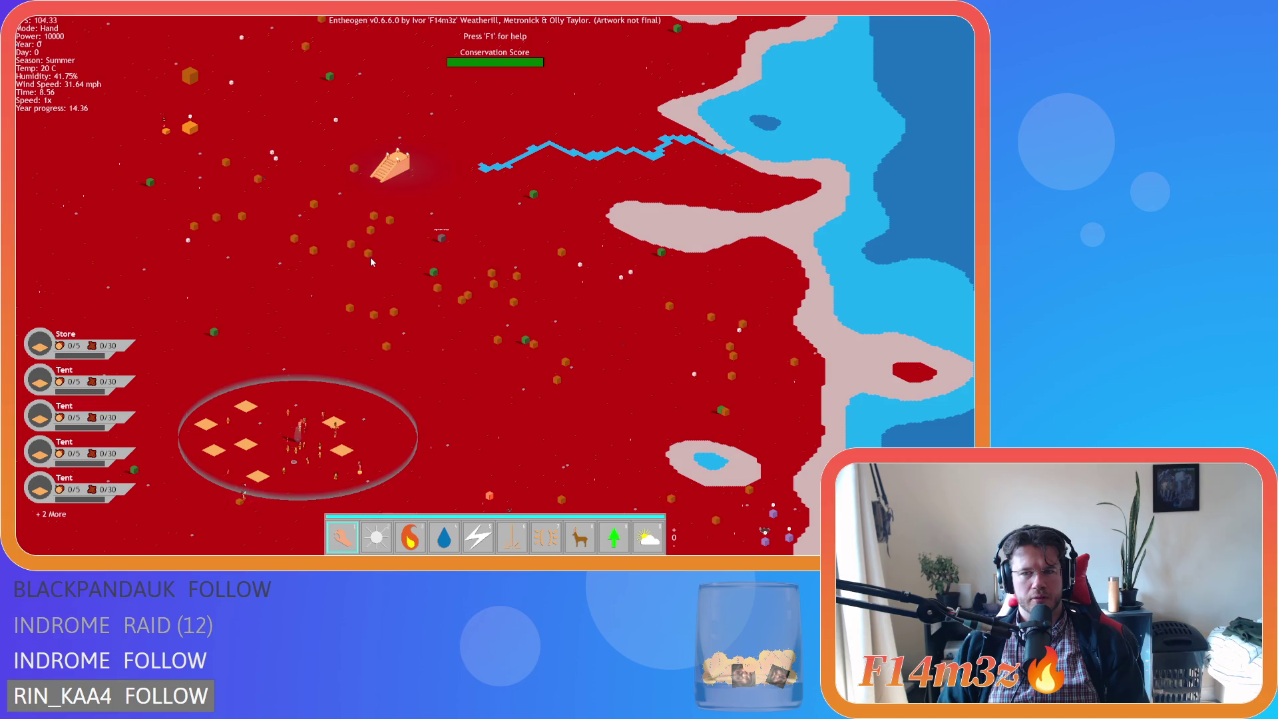
key("s")
key("a")
scroll(371, 261, "up", 5)
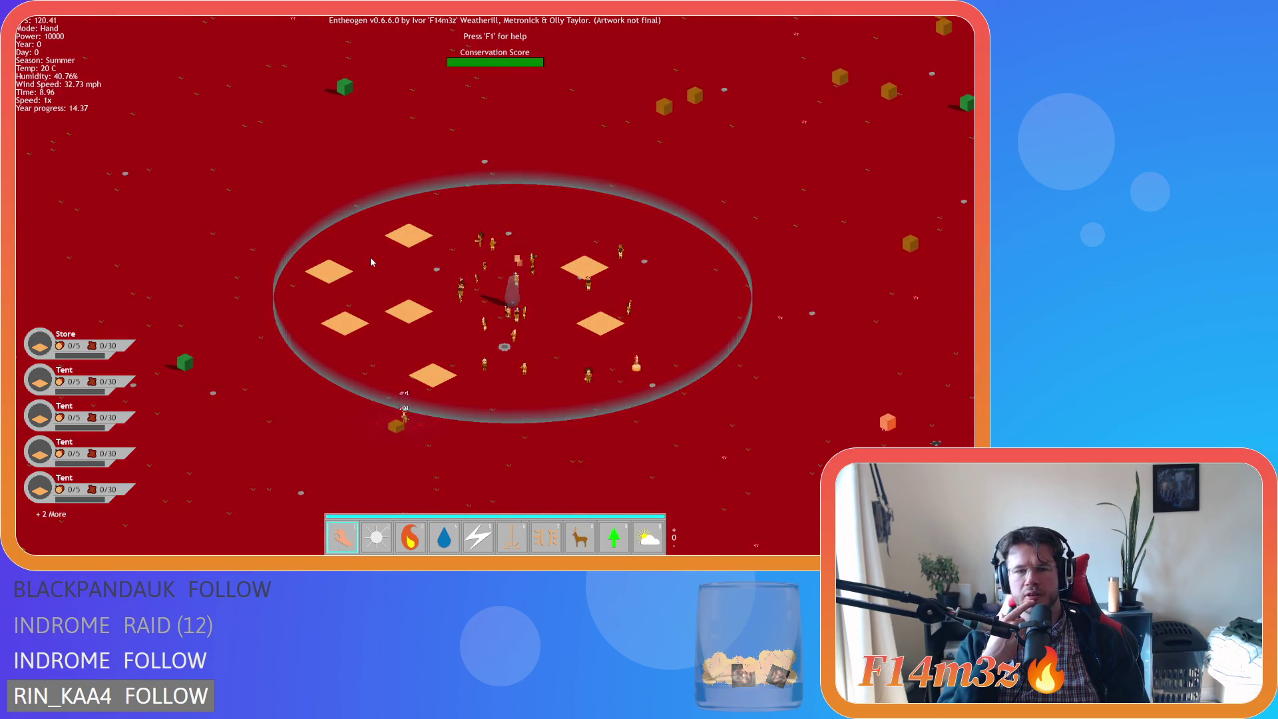
key("d")
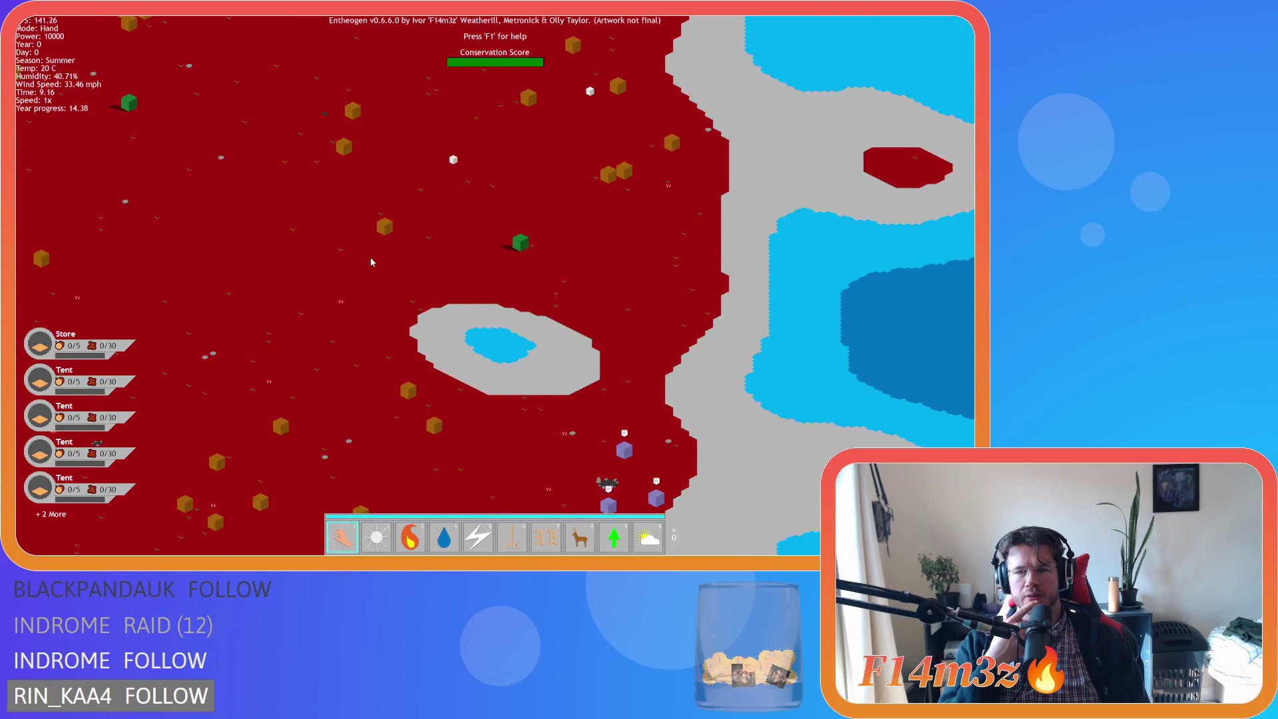
key("a")
key("s")
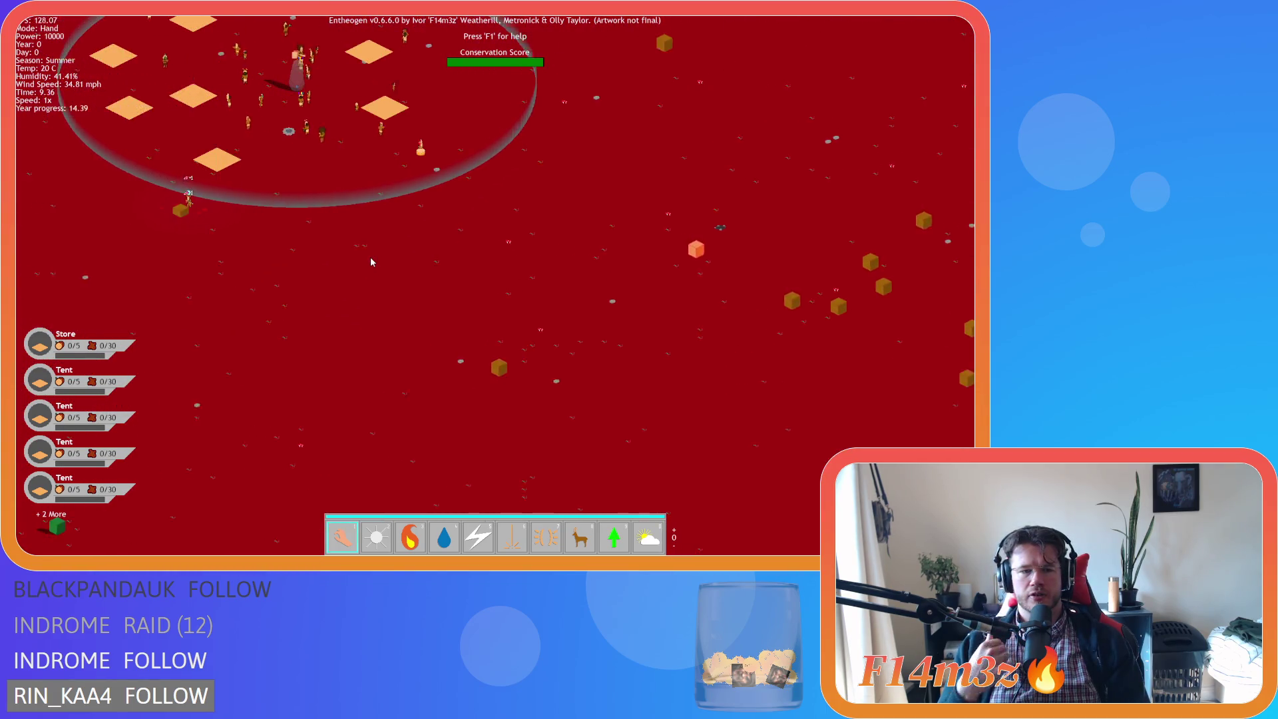
key("a")
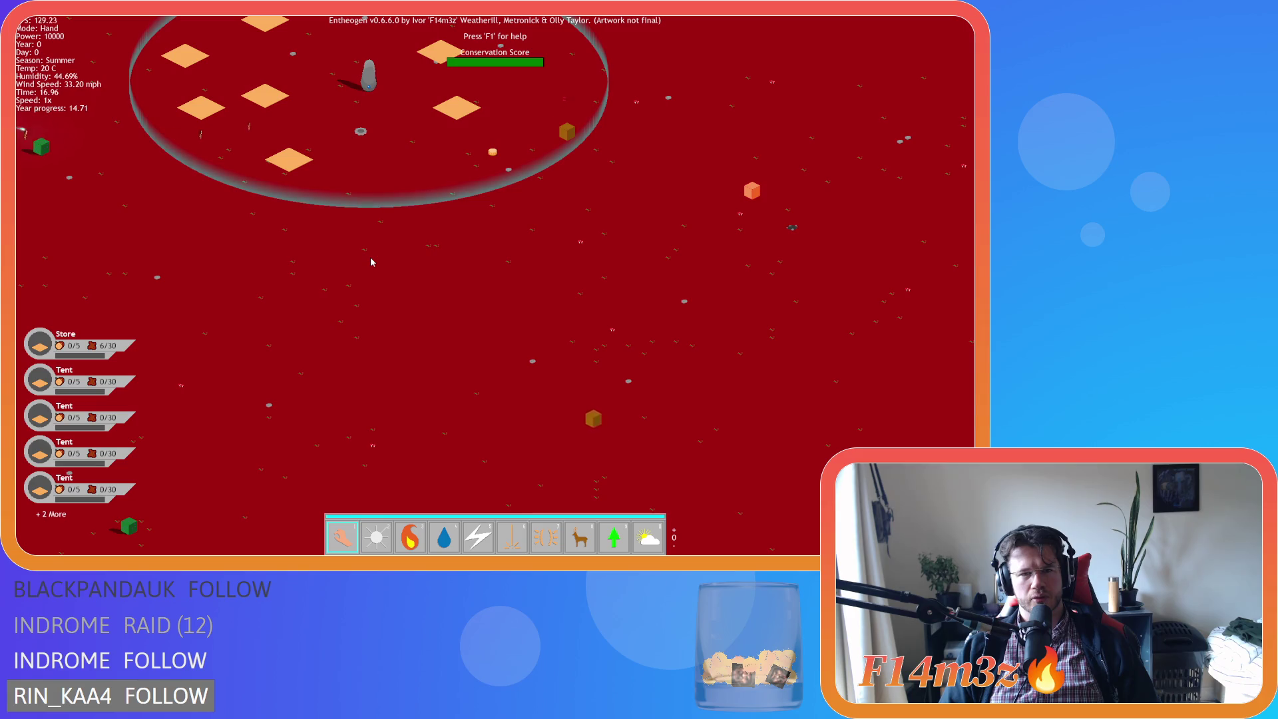
Look over the villagers, tile circle and standing stone, then quit the game
key("w")
key("a")
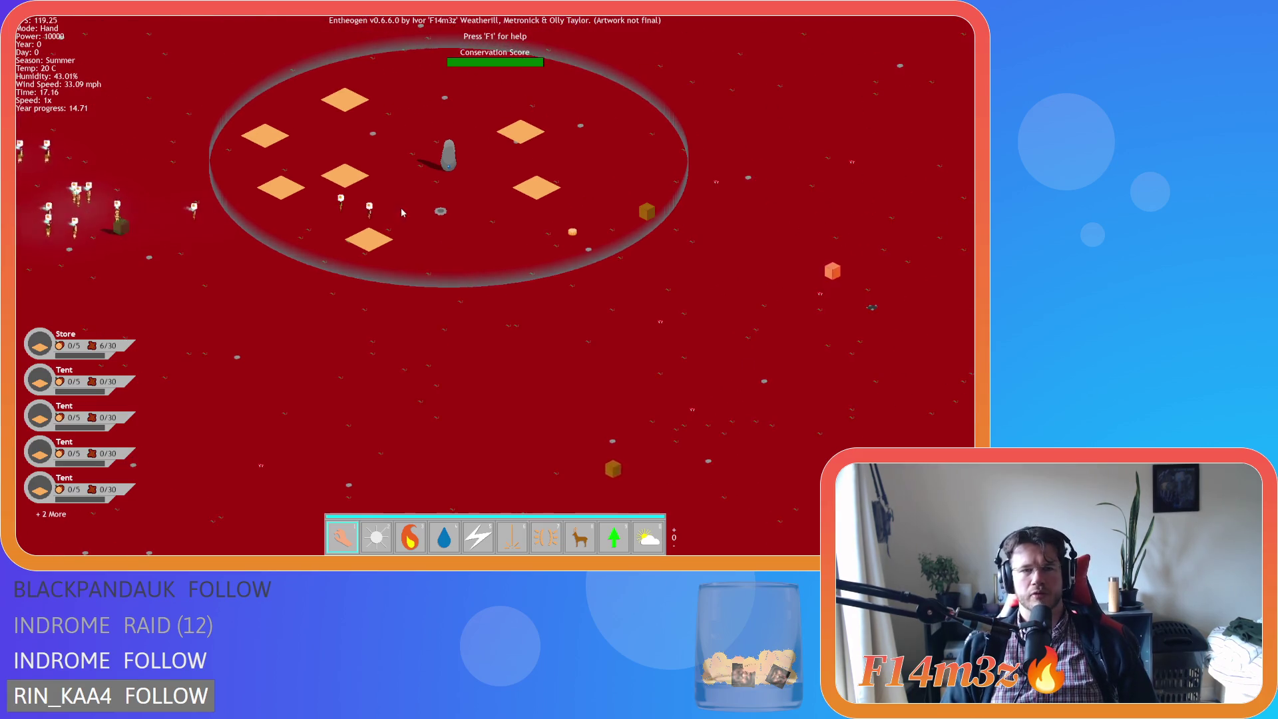
key("a")
key("s")
key("w")
key("d")
scroll(370, 222, "up", 2)
scroll(369, 221, "down", 2)
key("s")
key("d")
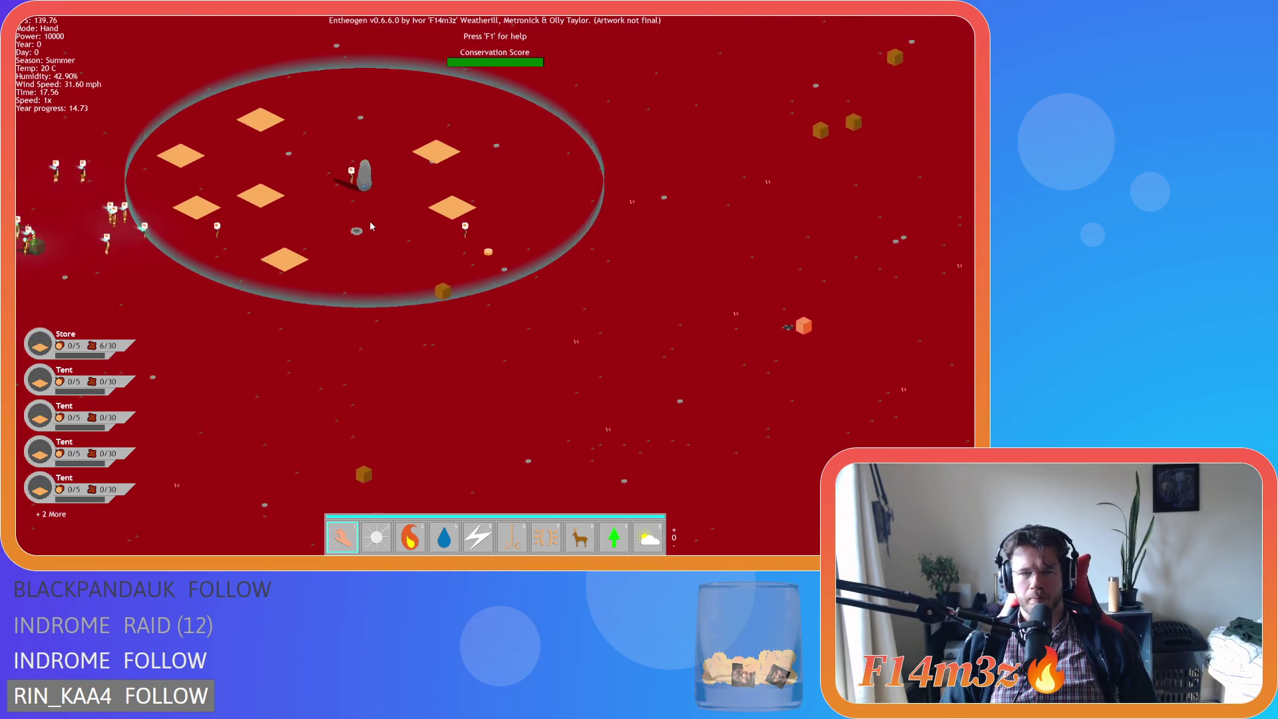
scroll(371, 225, "up", 2)
key("w")
key("a")
scroll(371, 225, "down", 2)
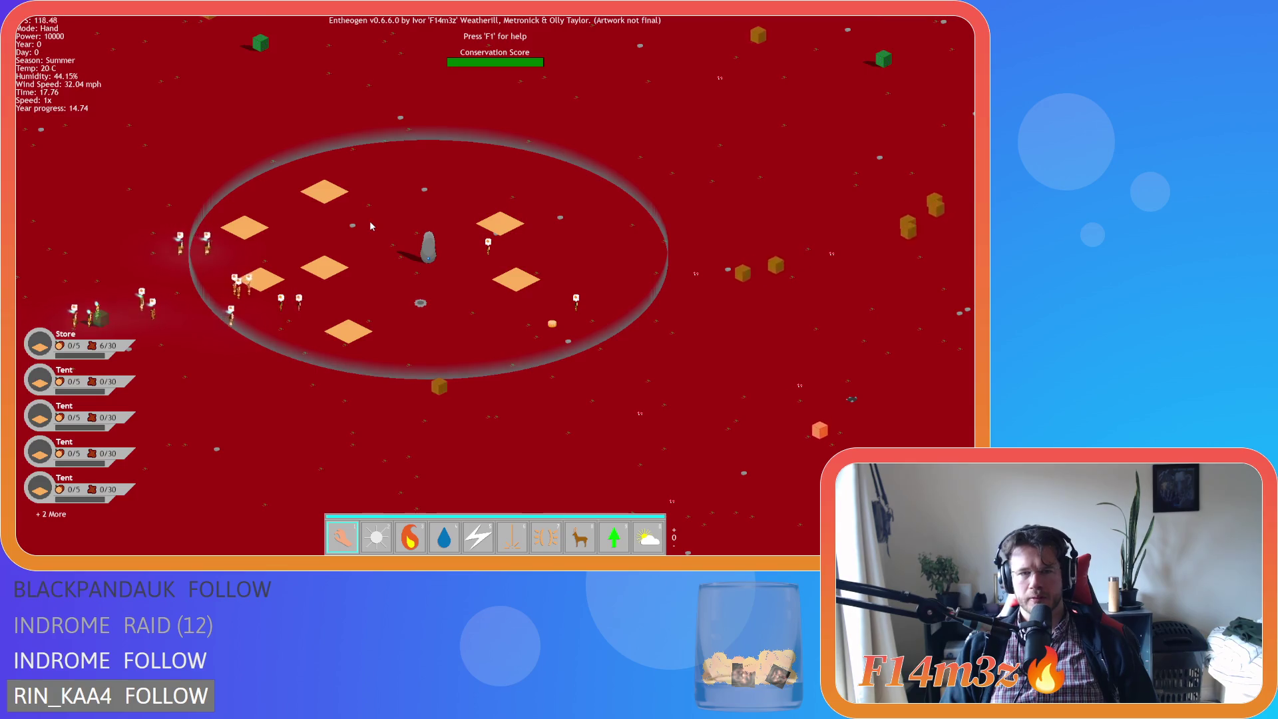
scroll(369, 221, "down", 3)
scroll(369, 221, "up", 5)
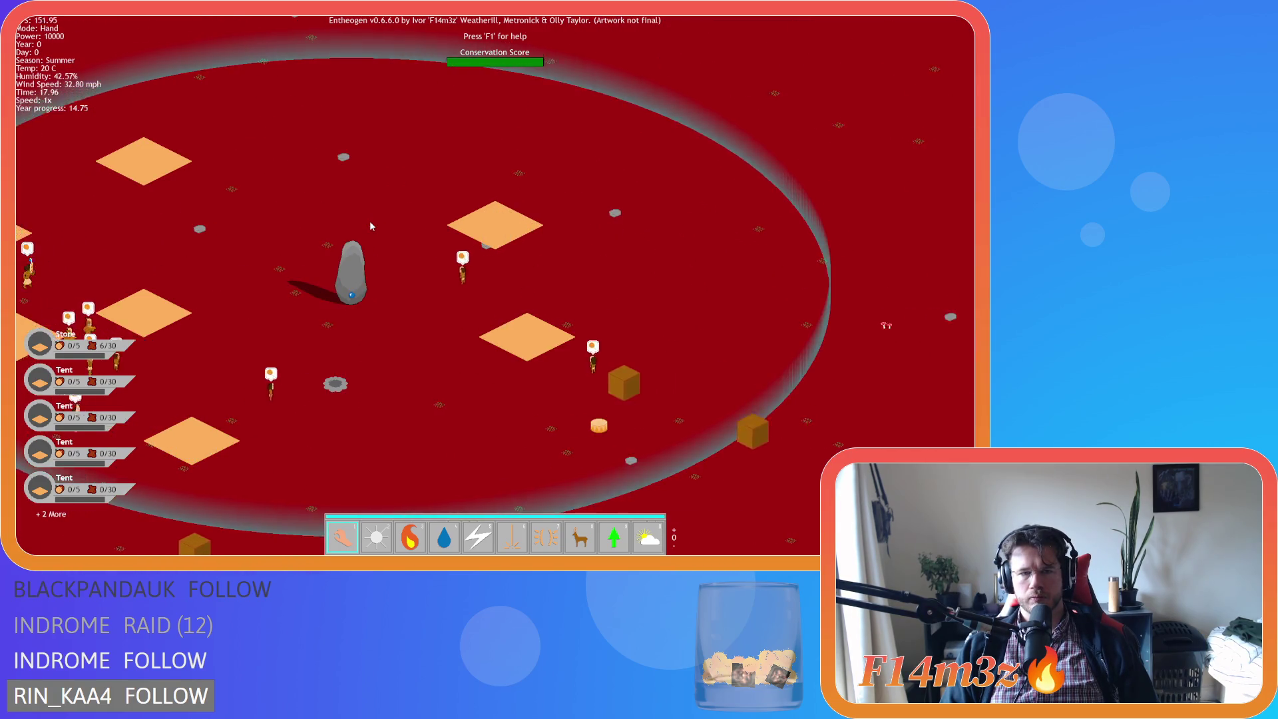
scroll(370, 224, "down", 3)
scroll(370, 225, "up", 4)
key("a")
scroll(370, 224, "down", 2)
key("s")
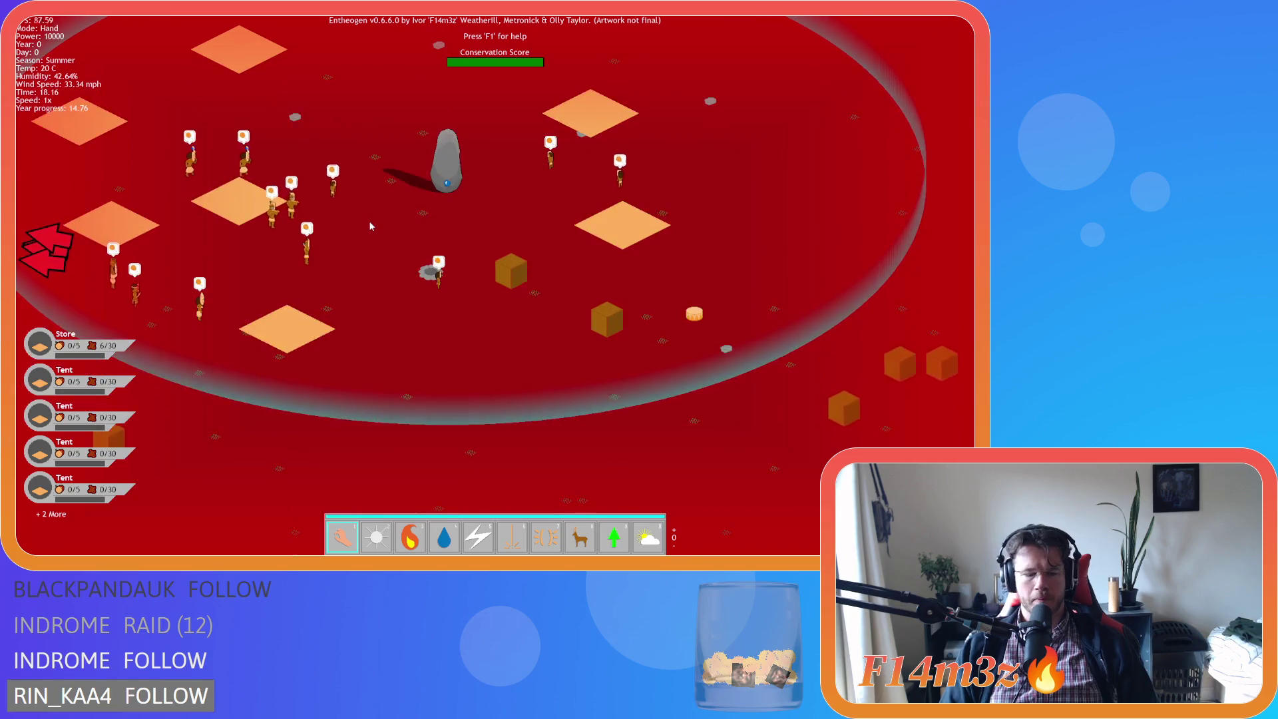
key("Escape")
key("Return")
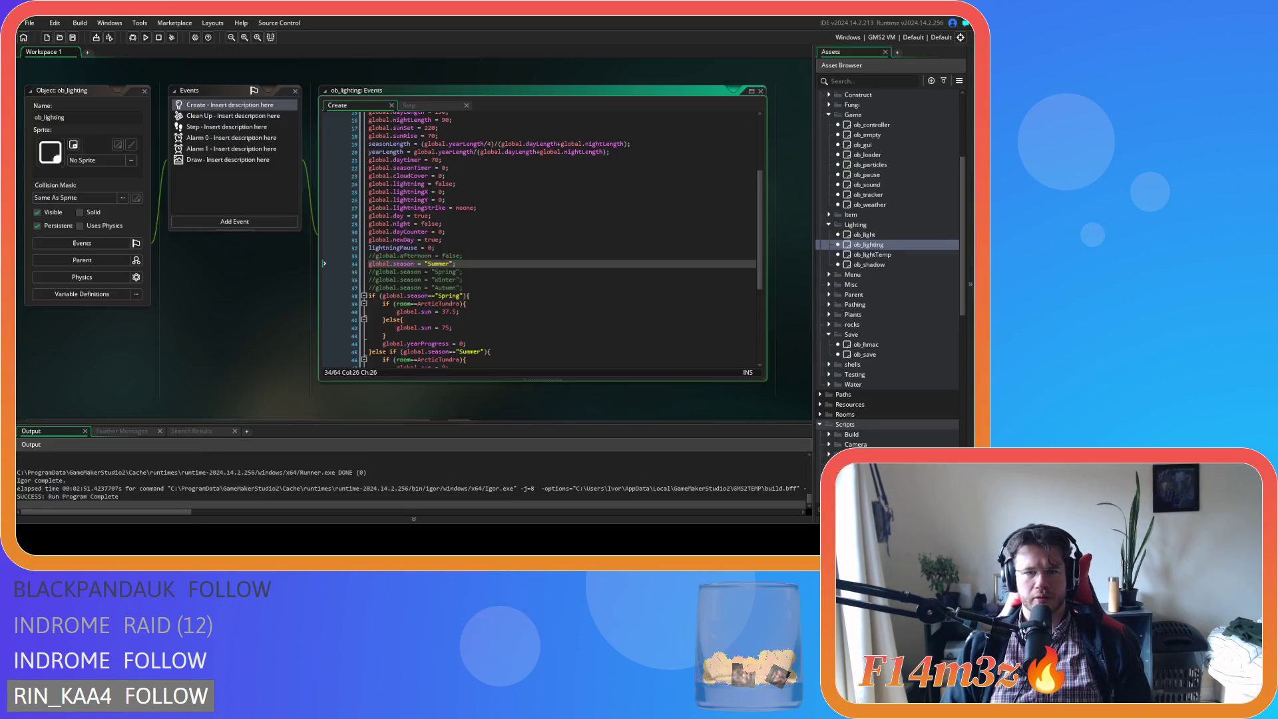
Comment out the Summer season line, enable global.season = "Autumn", and build and run with F5
key("ctrl+k")
left_click(475, 287)
key("ctrl+shift+k")
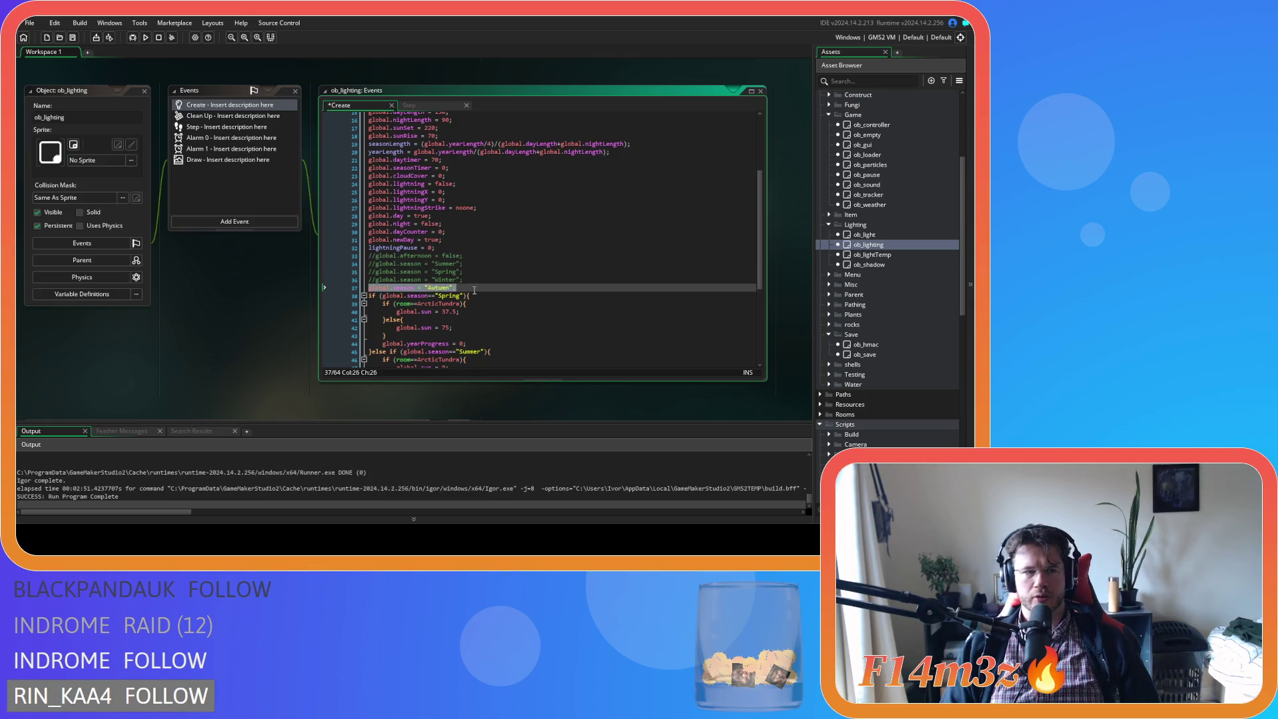
scroll(474, 289, "down", 4)
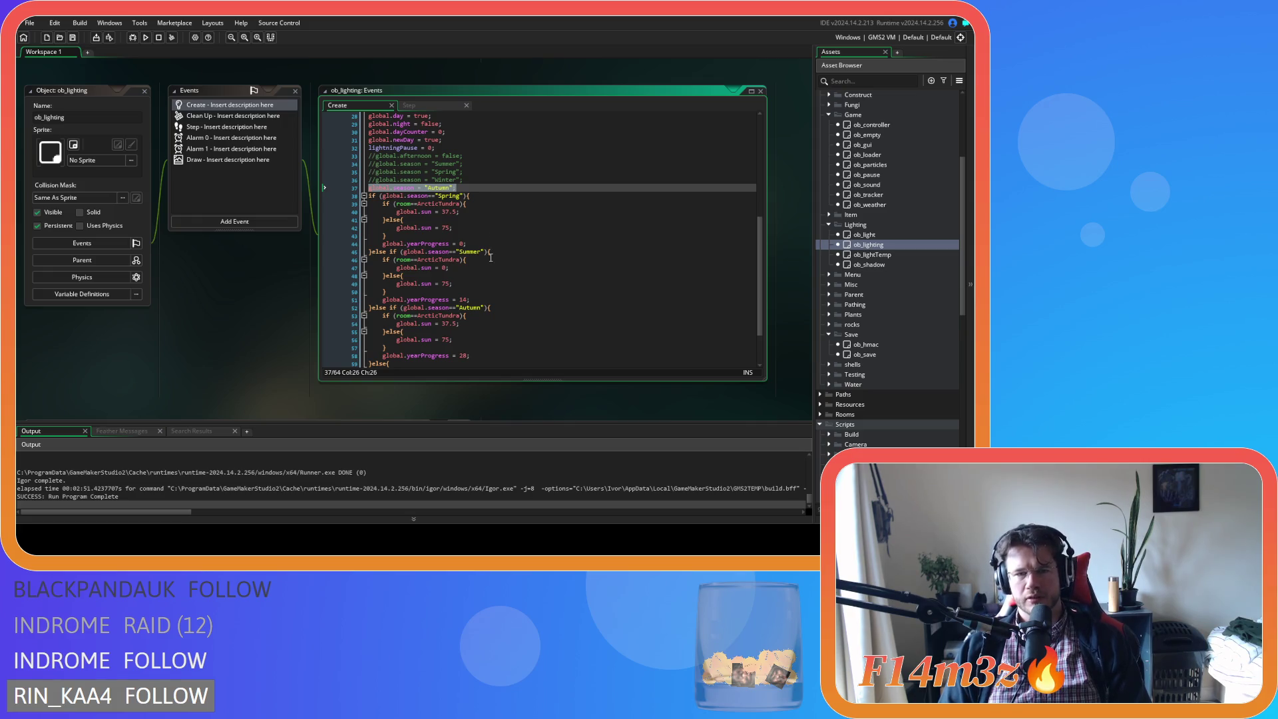
scroll(490, 257, "down", 1)
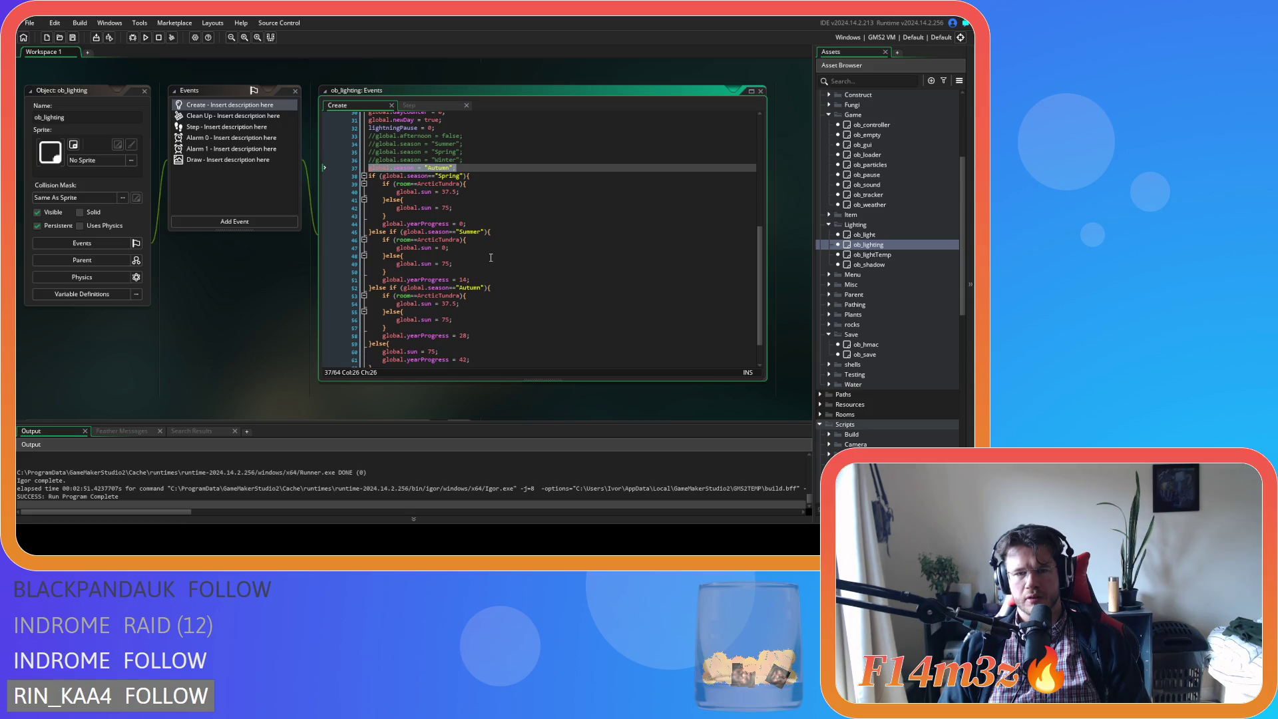
scroll(491, 257, "down", 2)
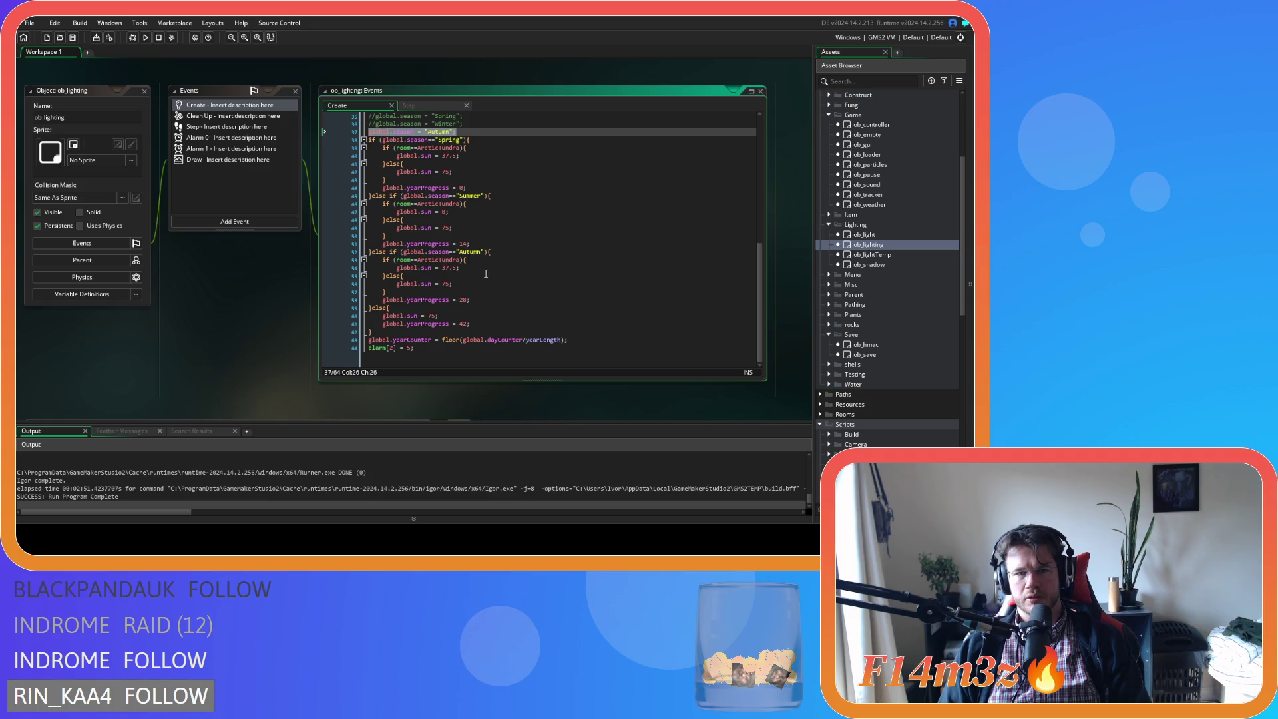
scroll(486, 274, "up", 1)
scroll(486, 274, "down", 1)
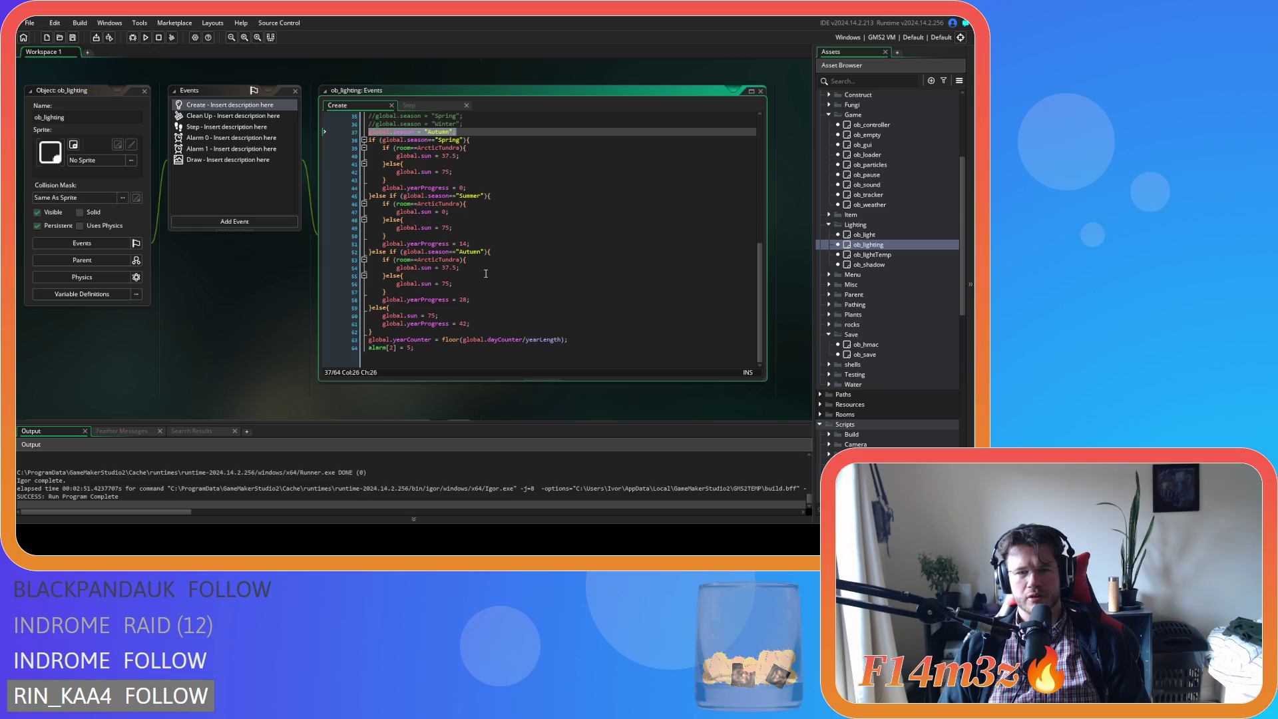
scroll(486, 274, "up", 1)
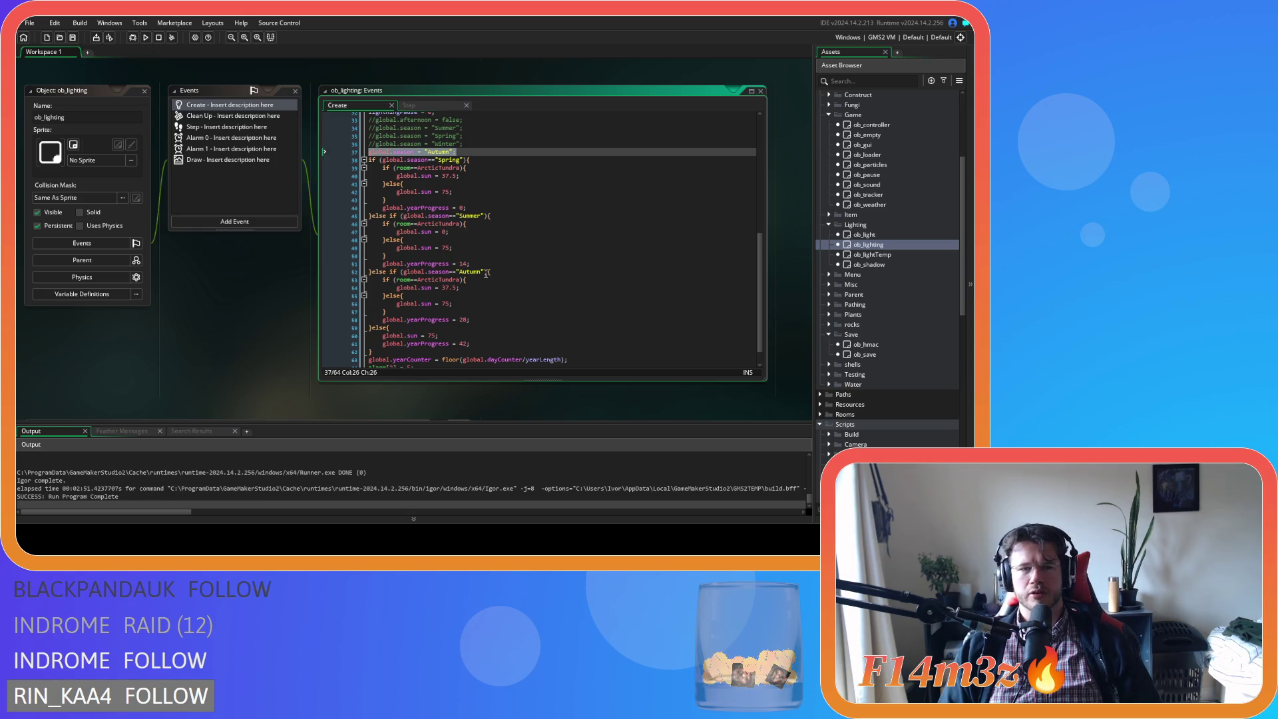
key("F5")
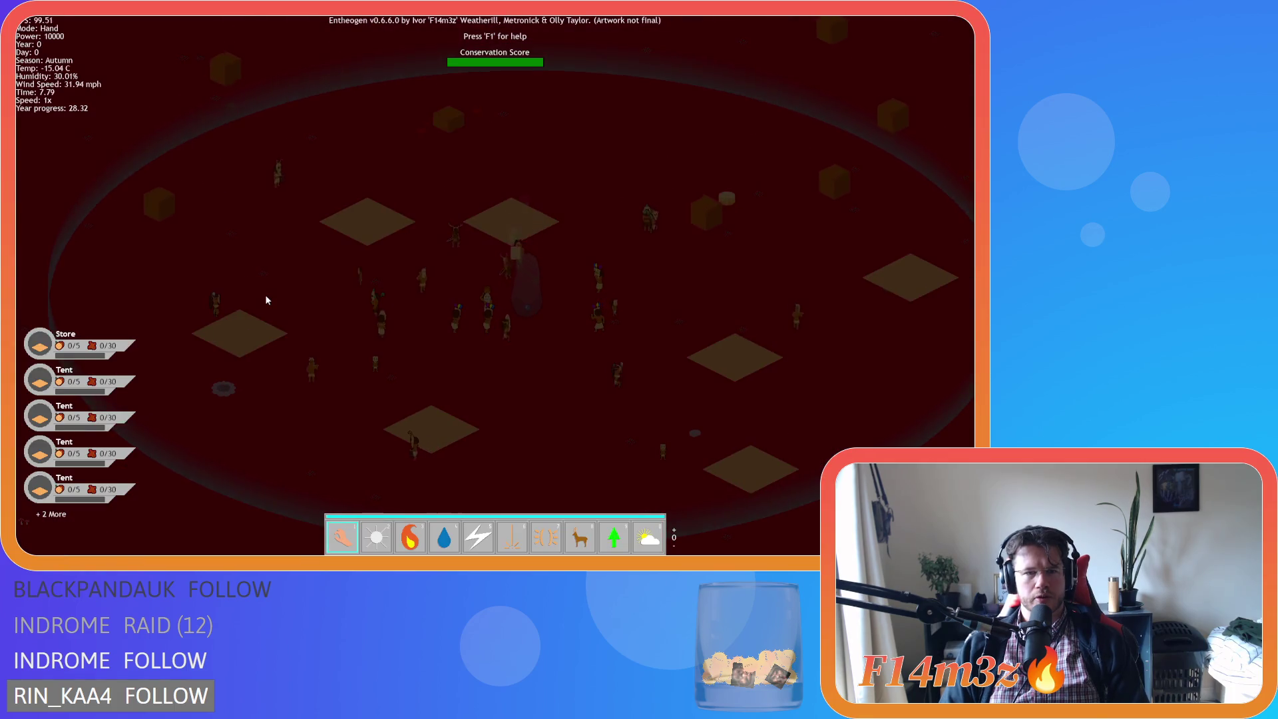
Pan and zoom across the darkened Autumn village ring to centre the standing stone
key("s")
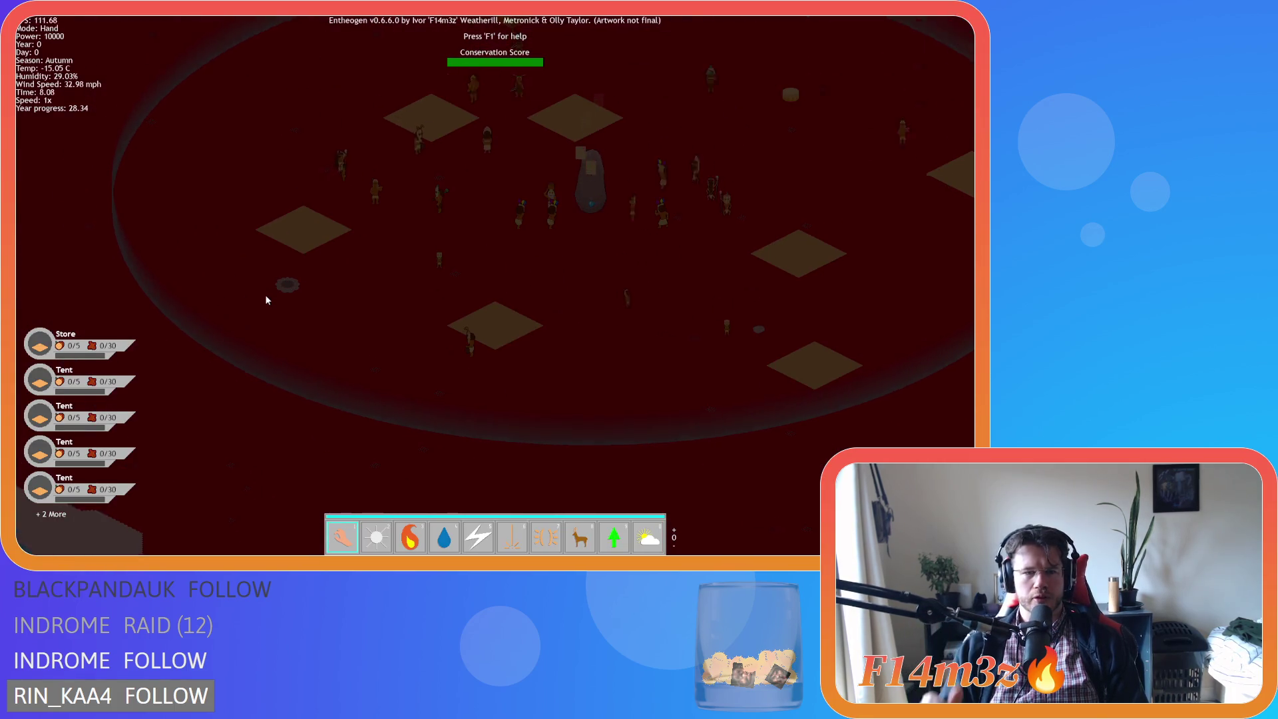
key("w")
key("d")
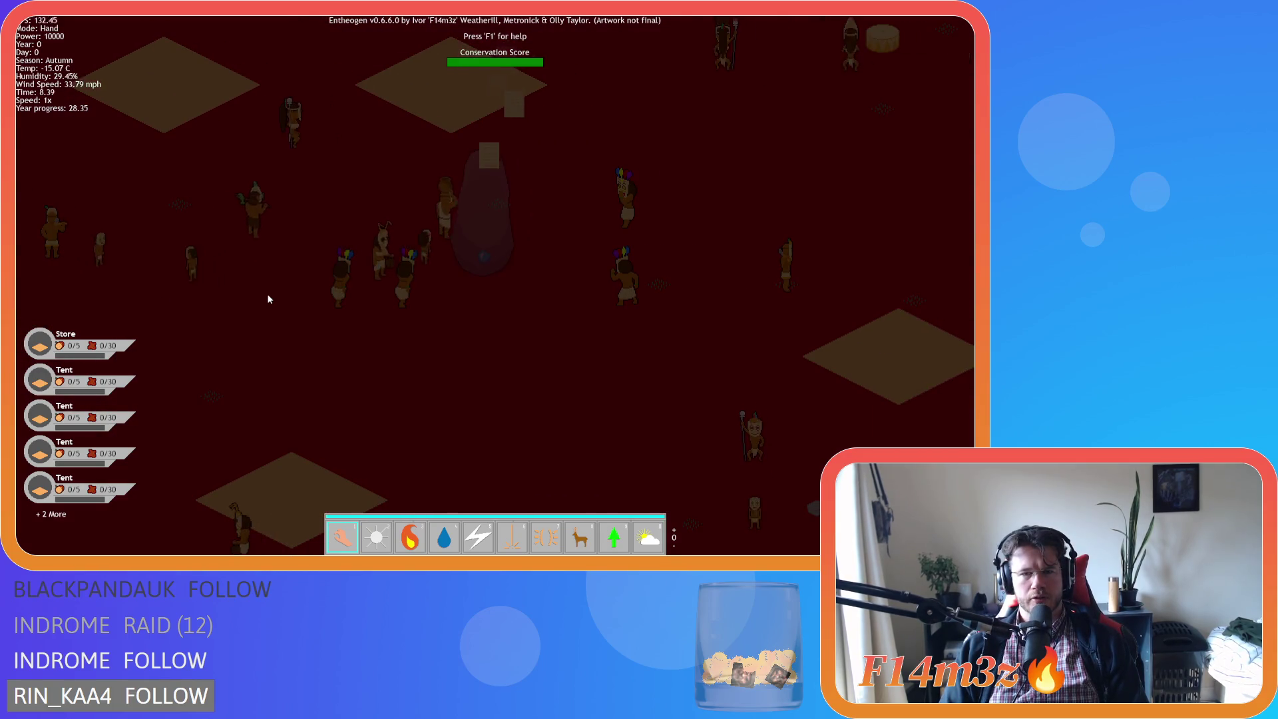
scroll(267, 294, "down", 5)
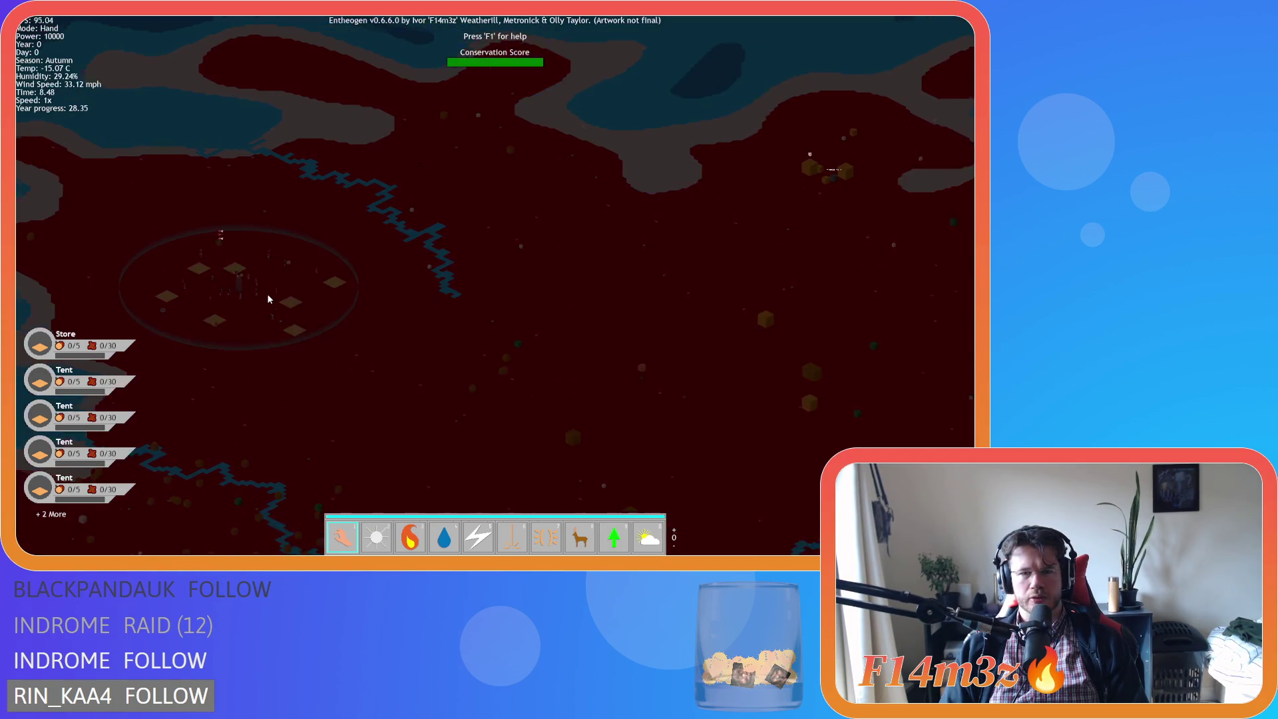
scroll(266, 294, "up", 5)
key("a")
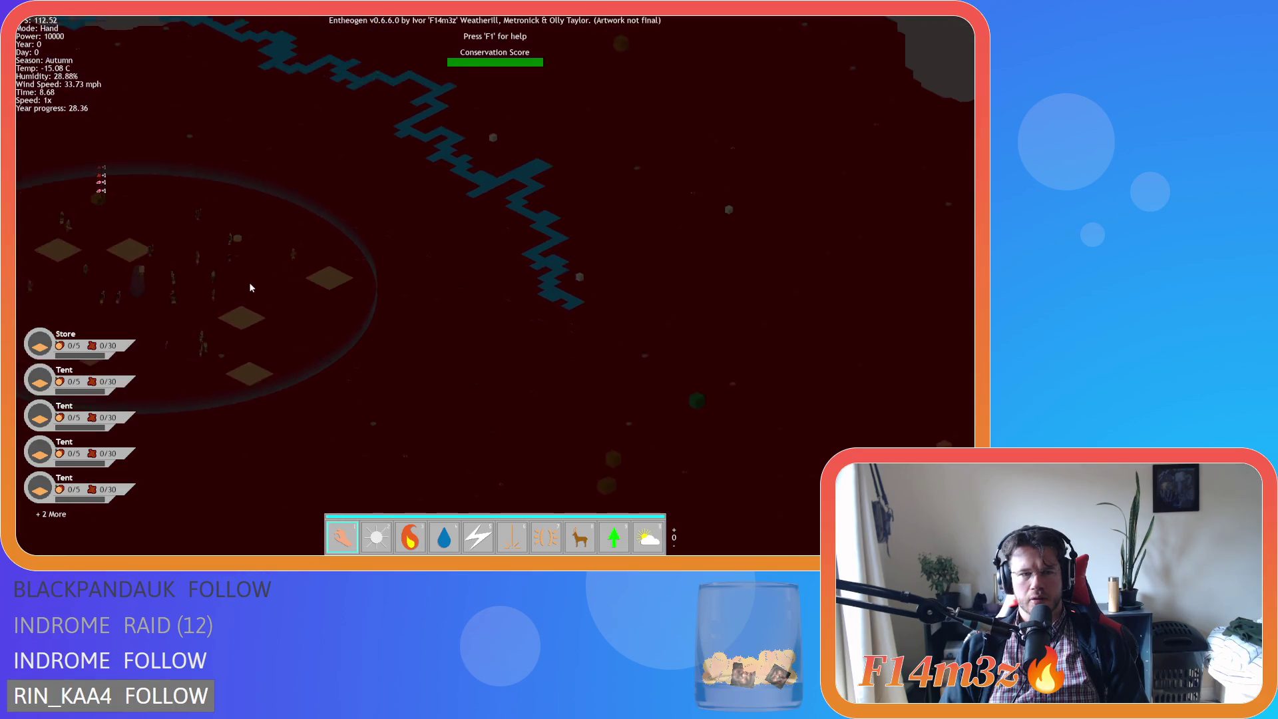
scroll(250, 287, "up", 5)
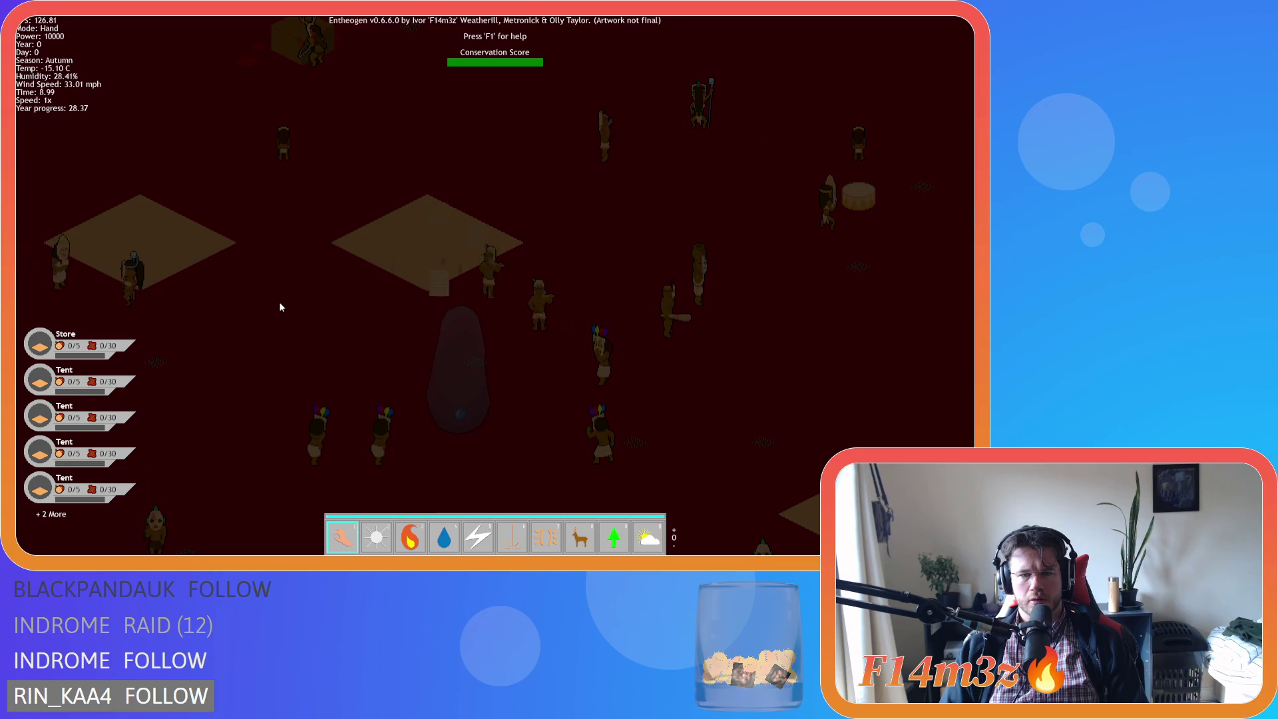
key("s")
scroll(523, 366, "down", 10)
key("s")
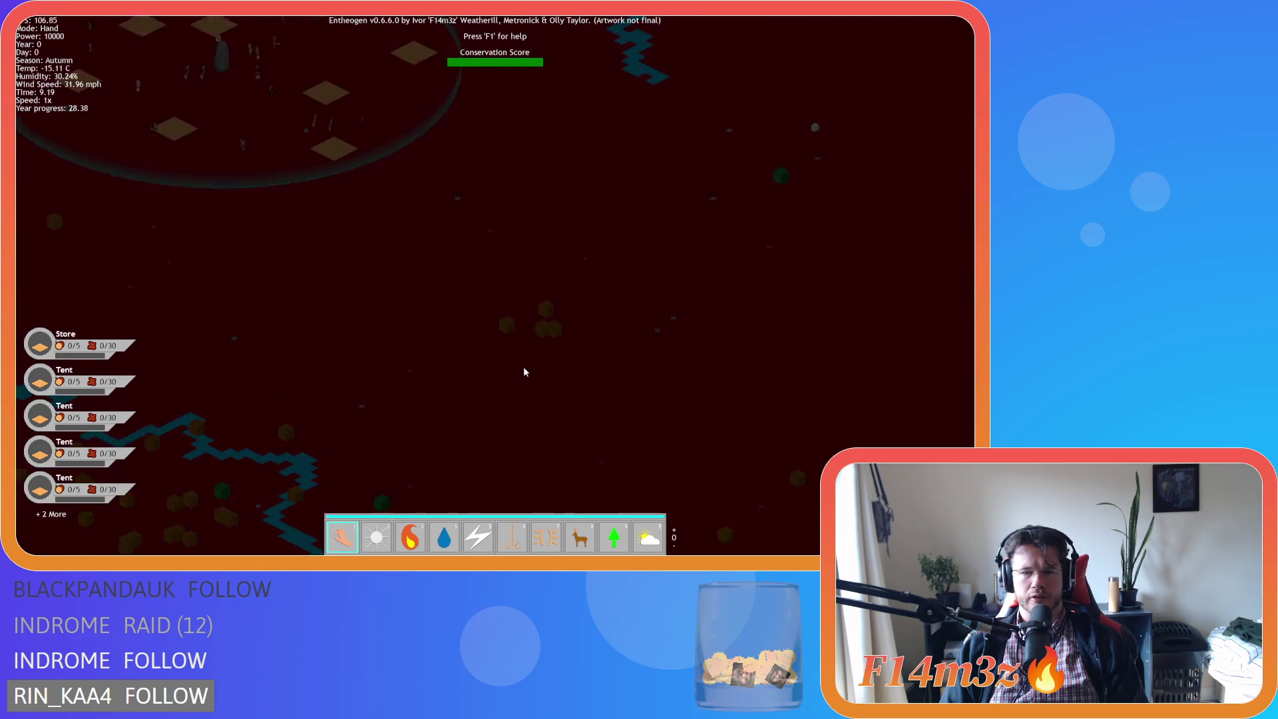
key("w")
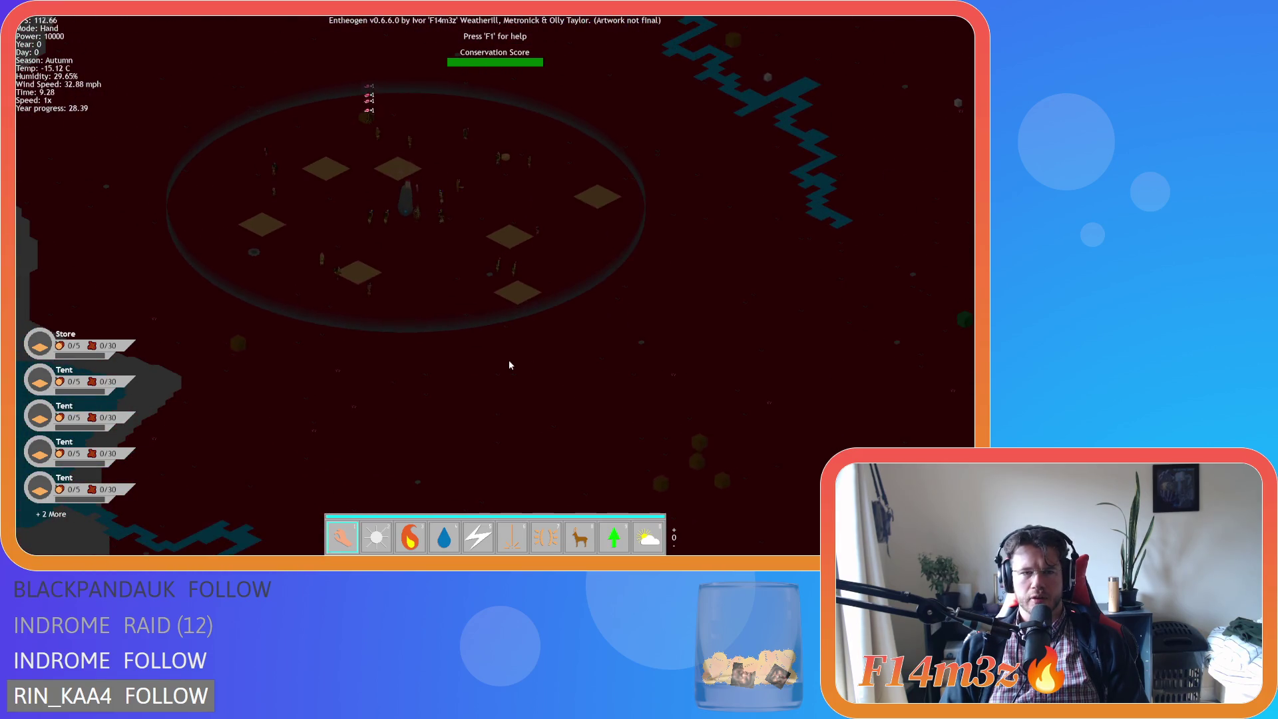
scroll(484, 349, "up", 6)
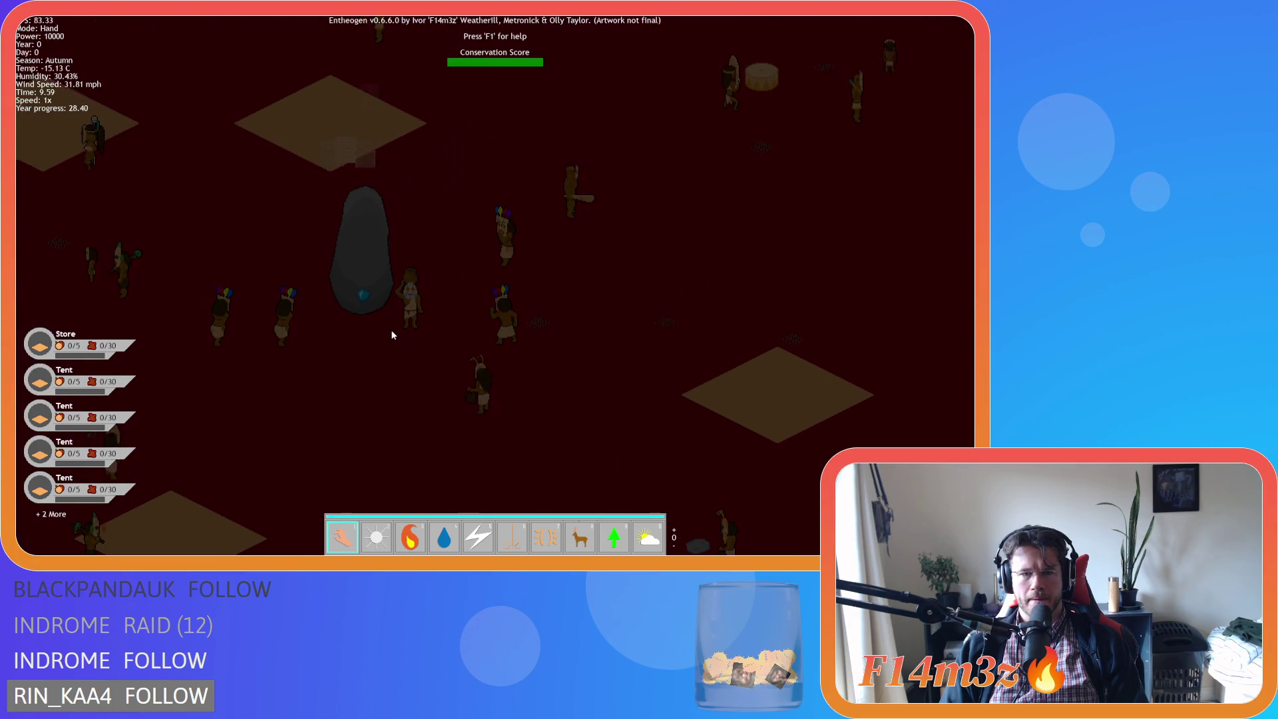
scroll(390, 329, "up", 4)
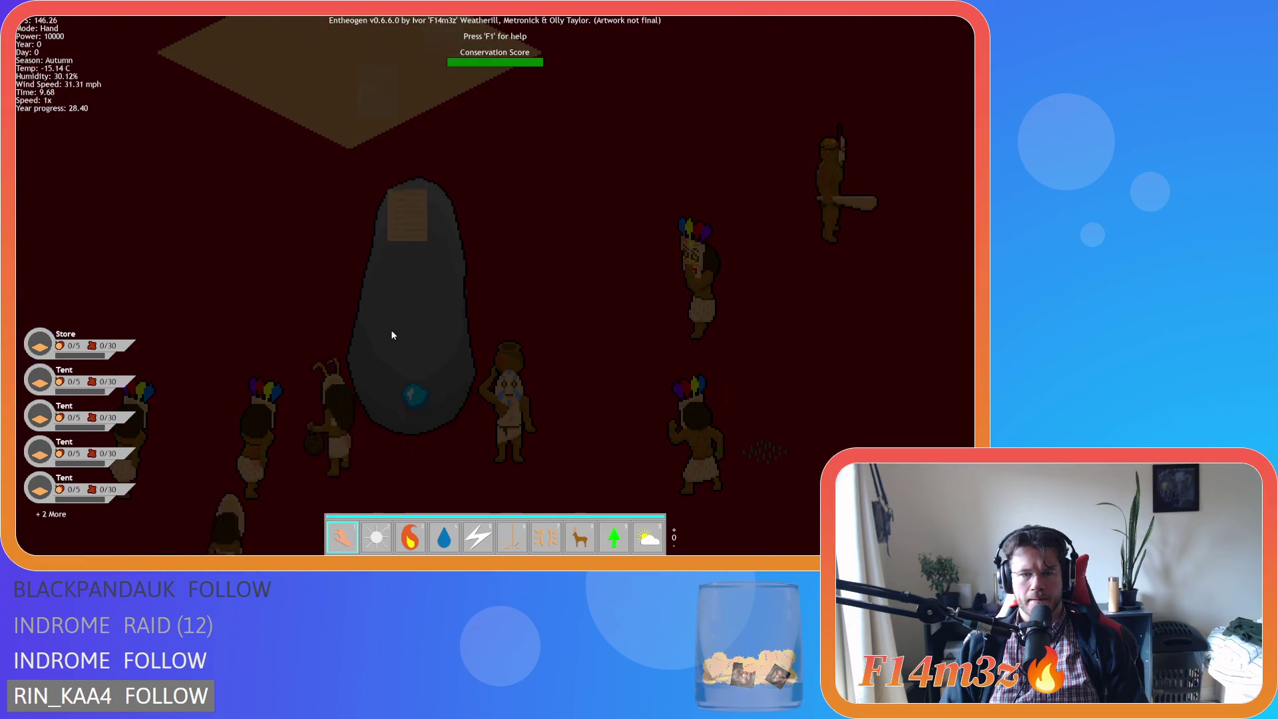
key("a")
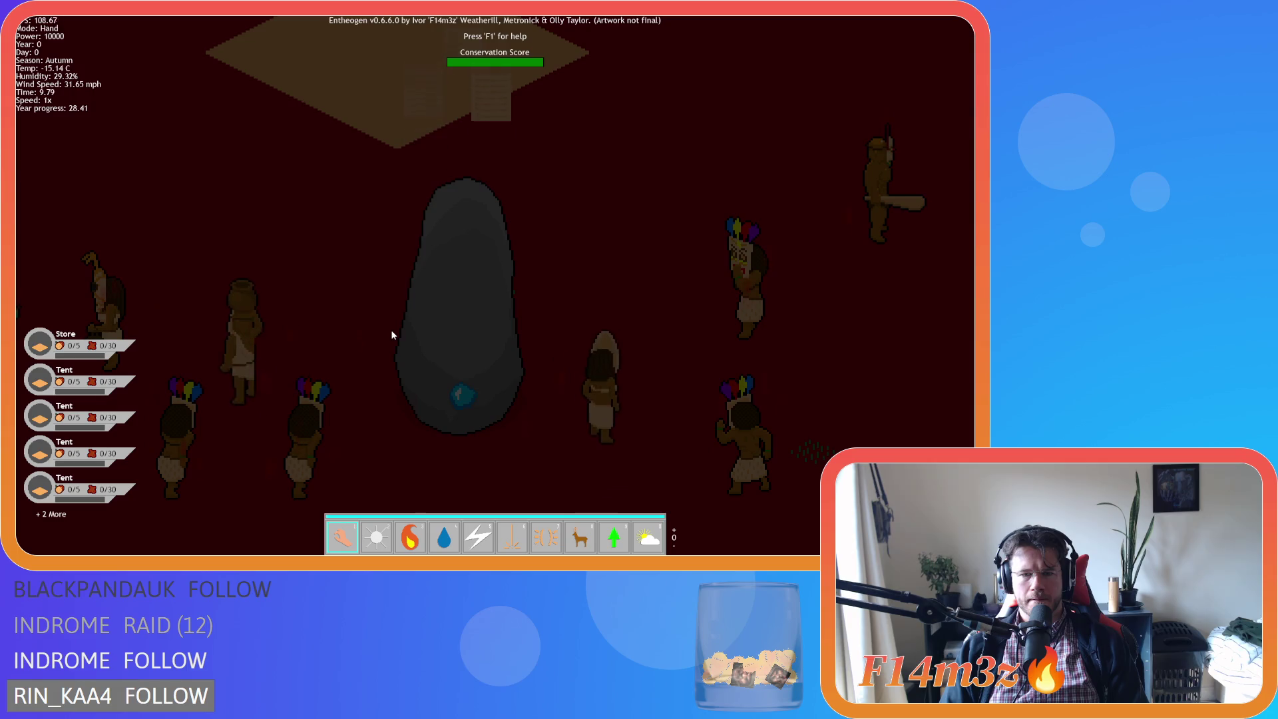
Run the game at 8x speed, return to 1x, pan over the village, then quit
key("equal")
key("equal")
key("equal")
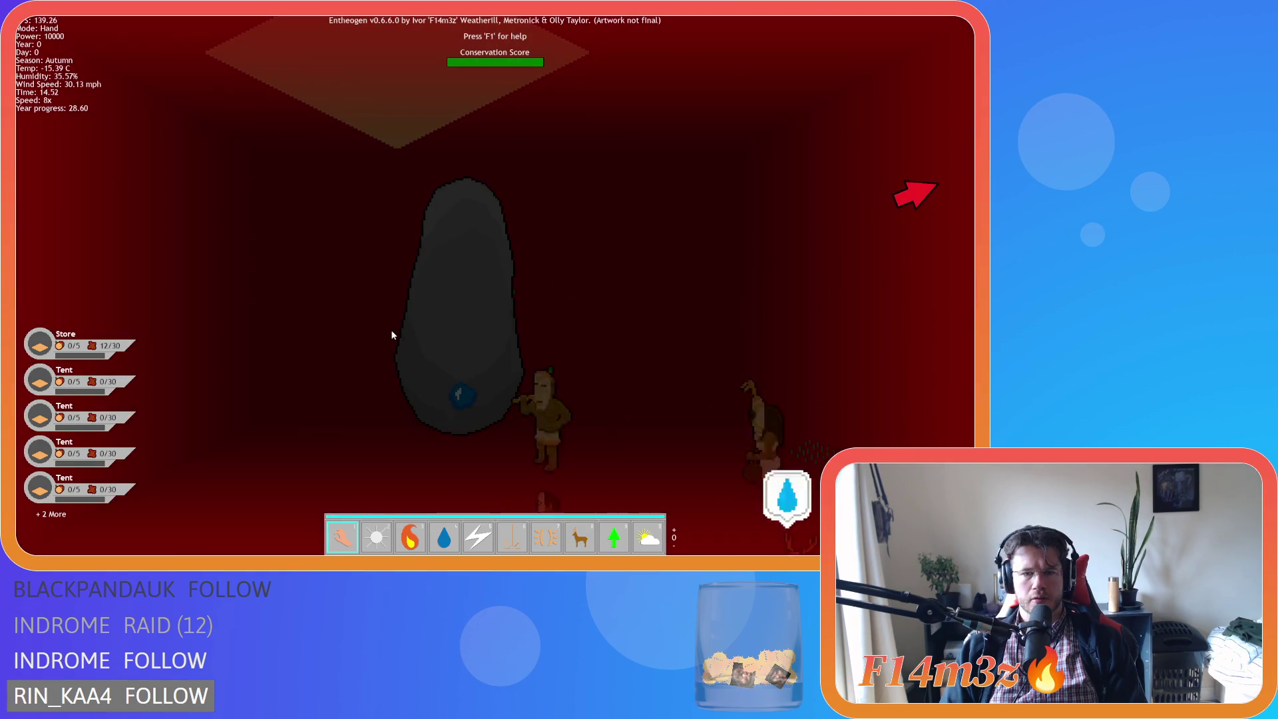
key("minus")
key("minus")
key("minus")
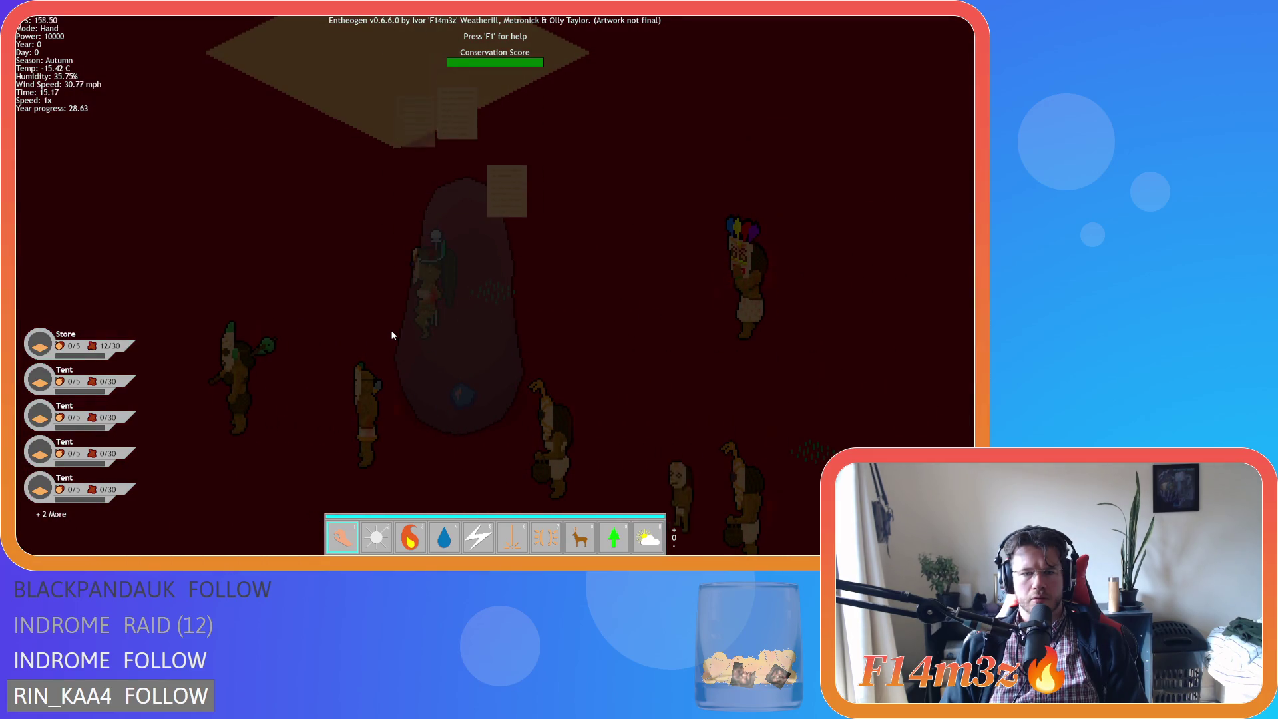
key("Down")
key("Right")
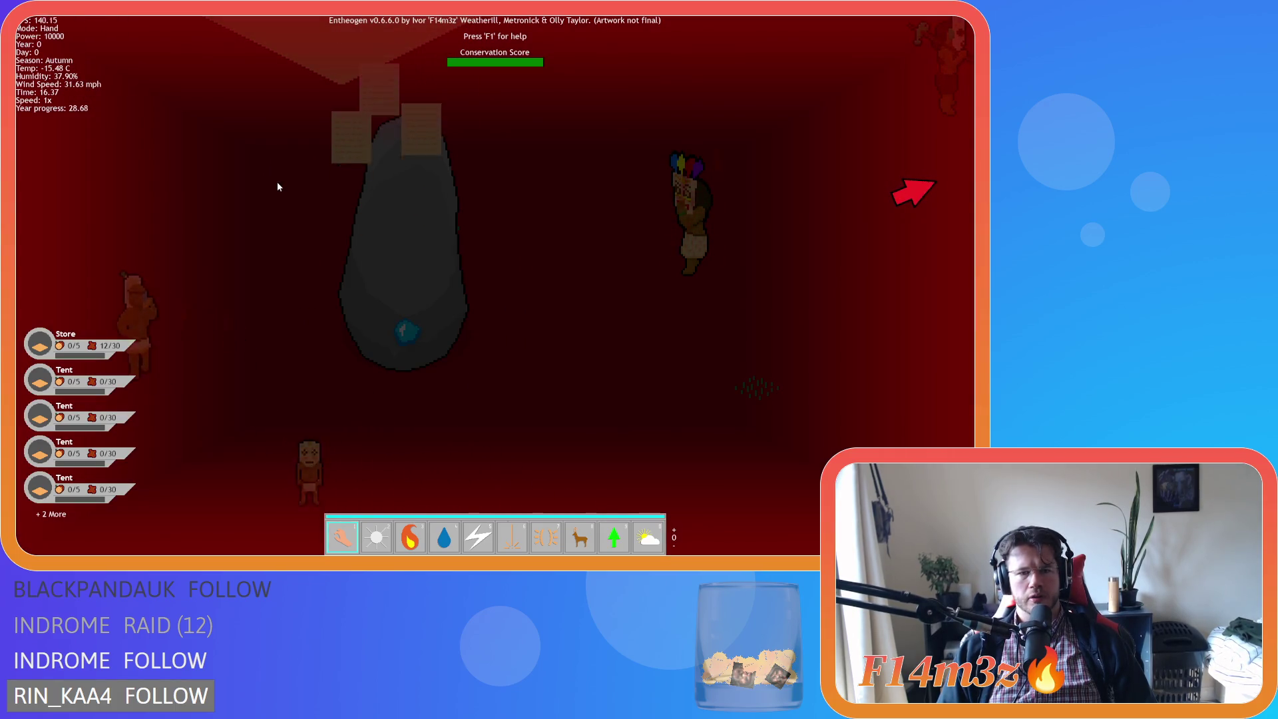
scroll(277, 187, "down", 10)
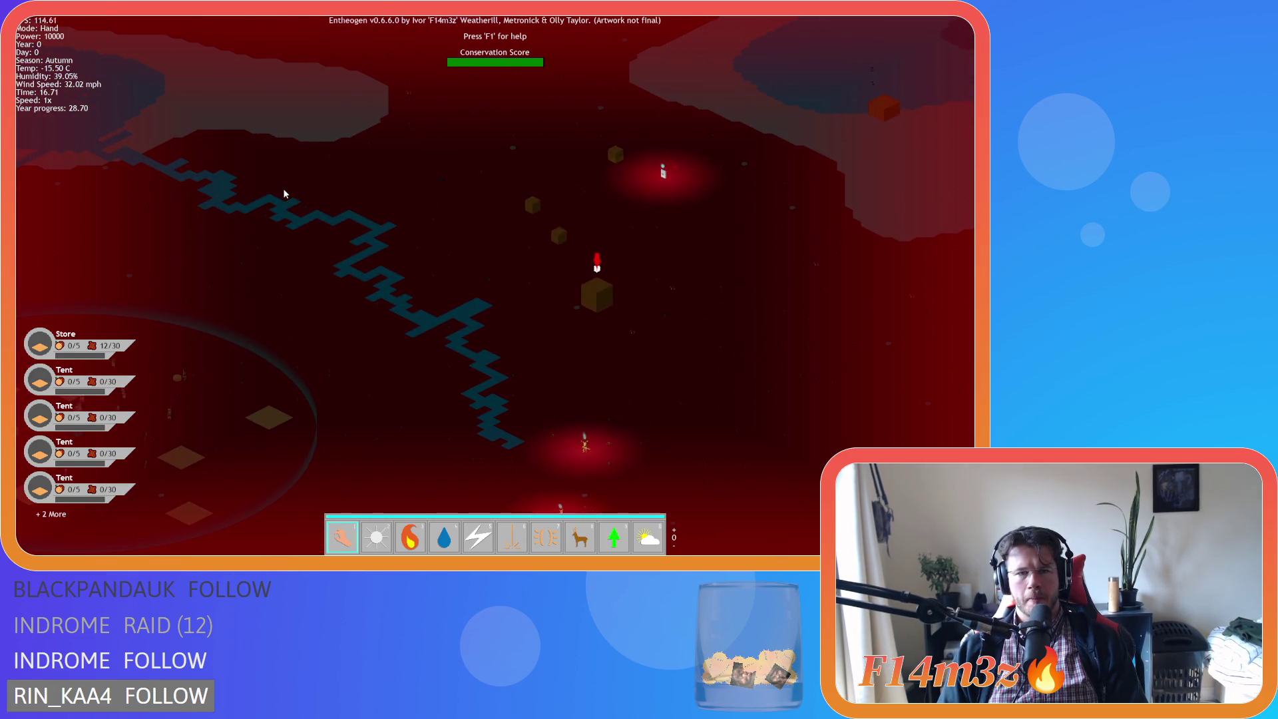
key("Down")
key("Left")
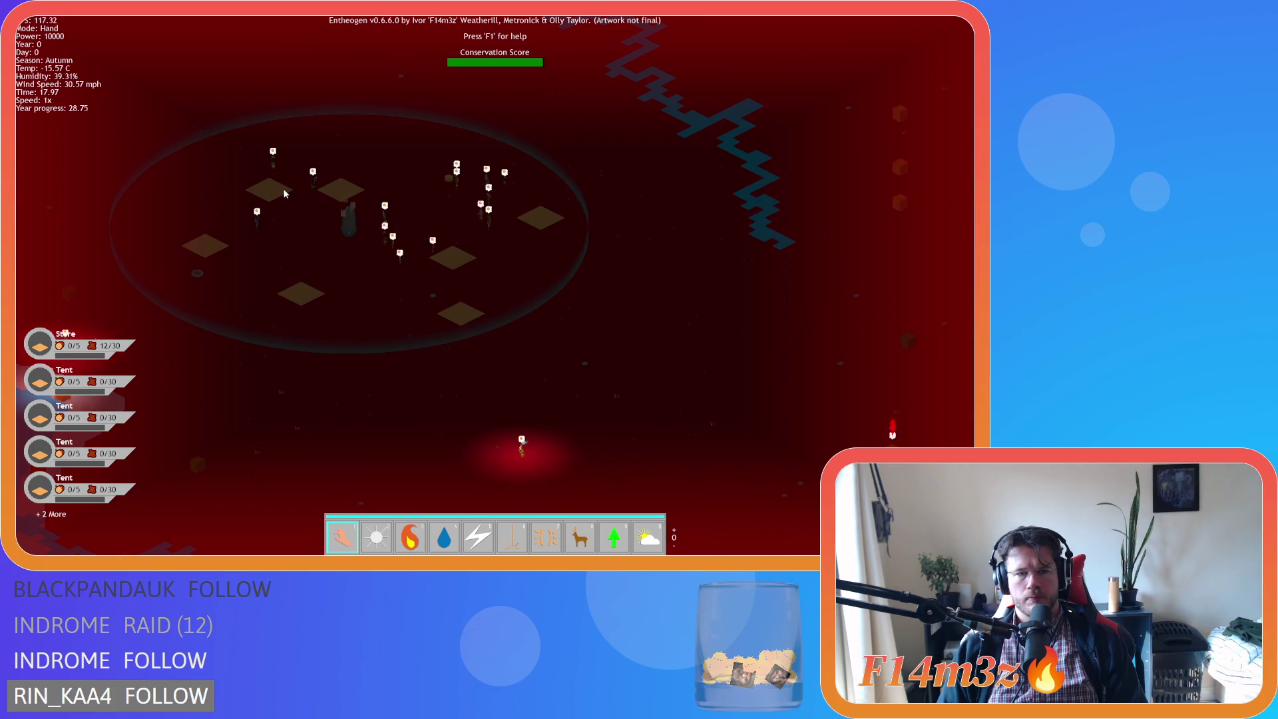
scroll(284, 194, "up", 3)
scroll(284, 194, "up", 3)
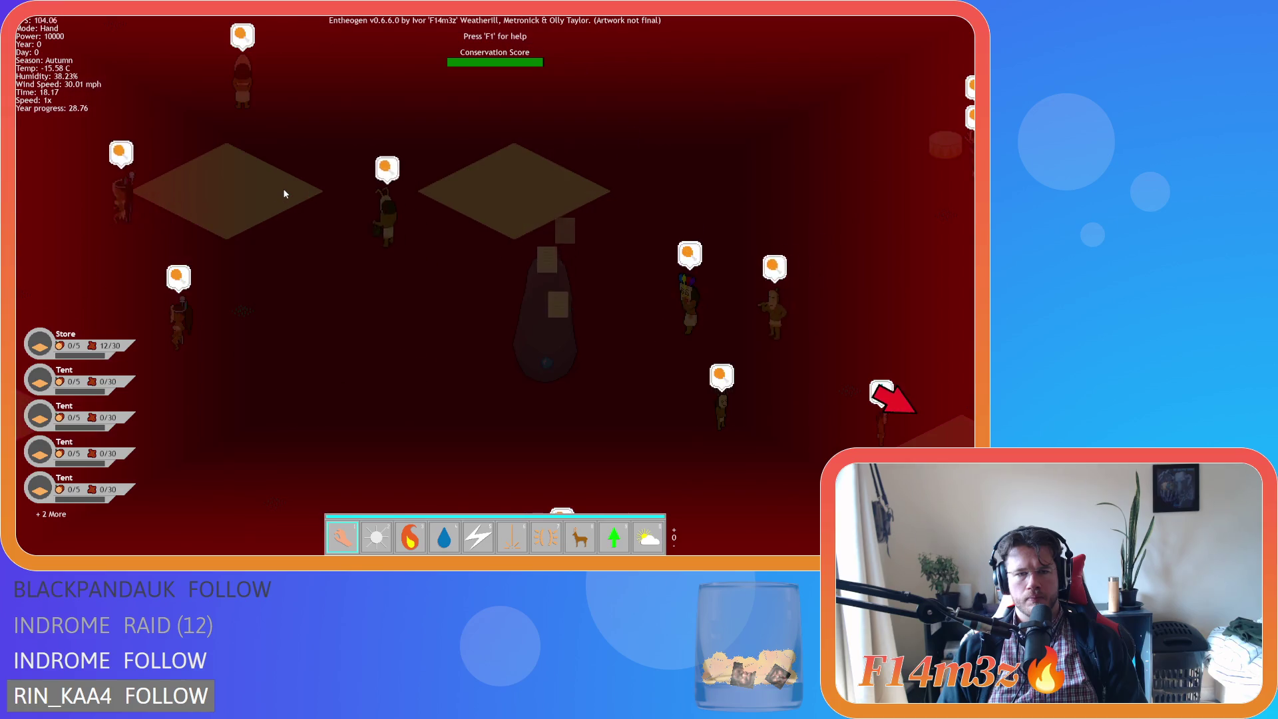
key("Escape")
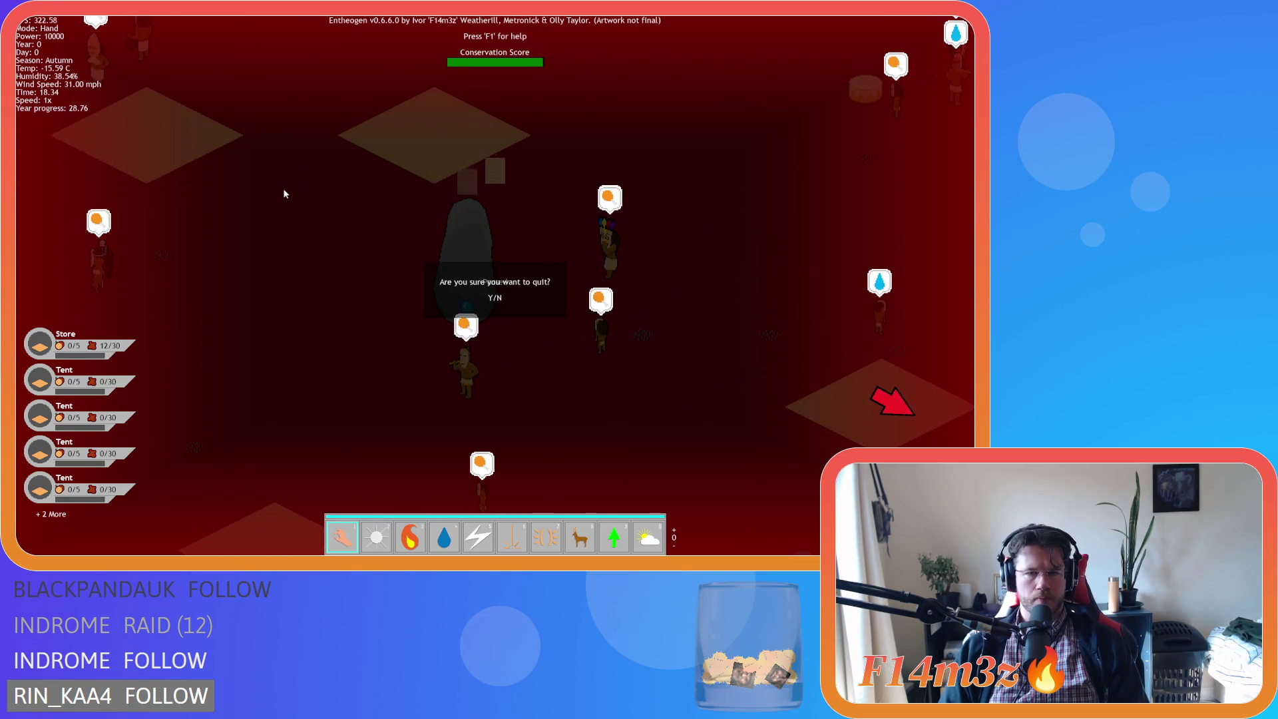
key("Return")
left_click(494, 185)
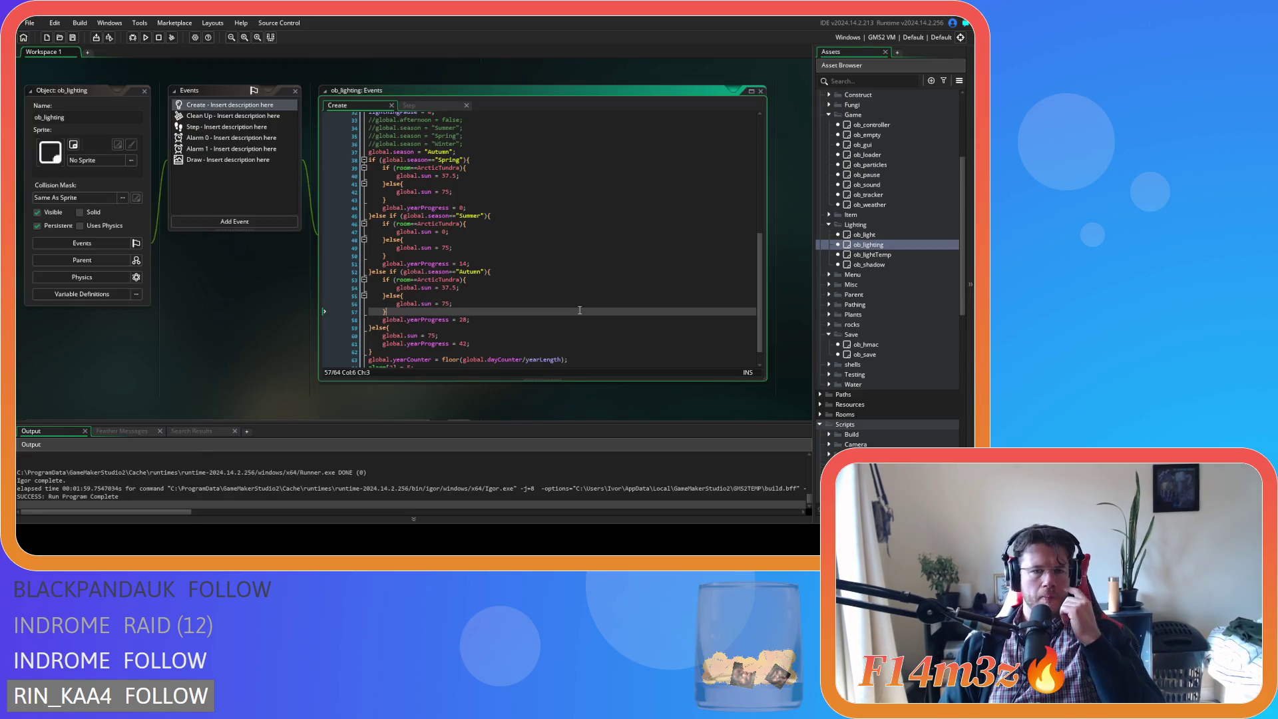
Review the Spring, Autumn and Summer Arctic sun values and the Spring year-progress value
left_click(494, 173)
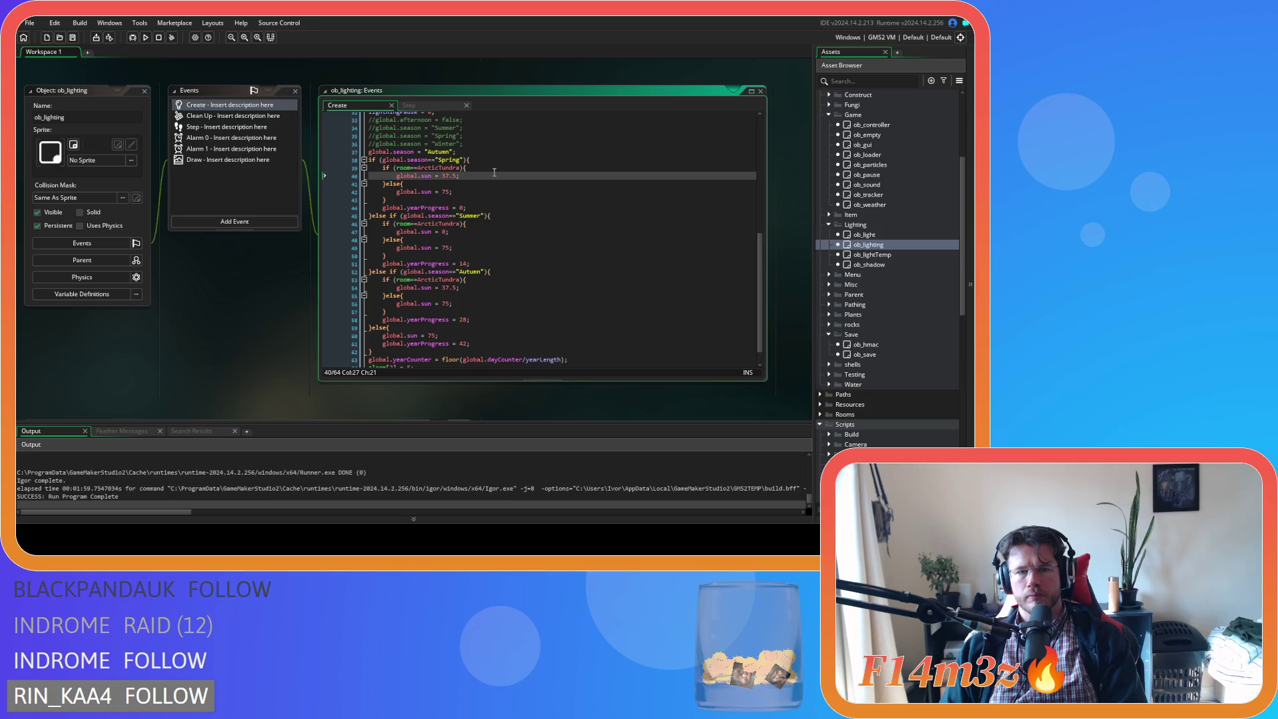
left_click(479, 287)
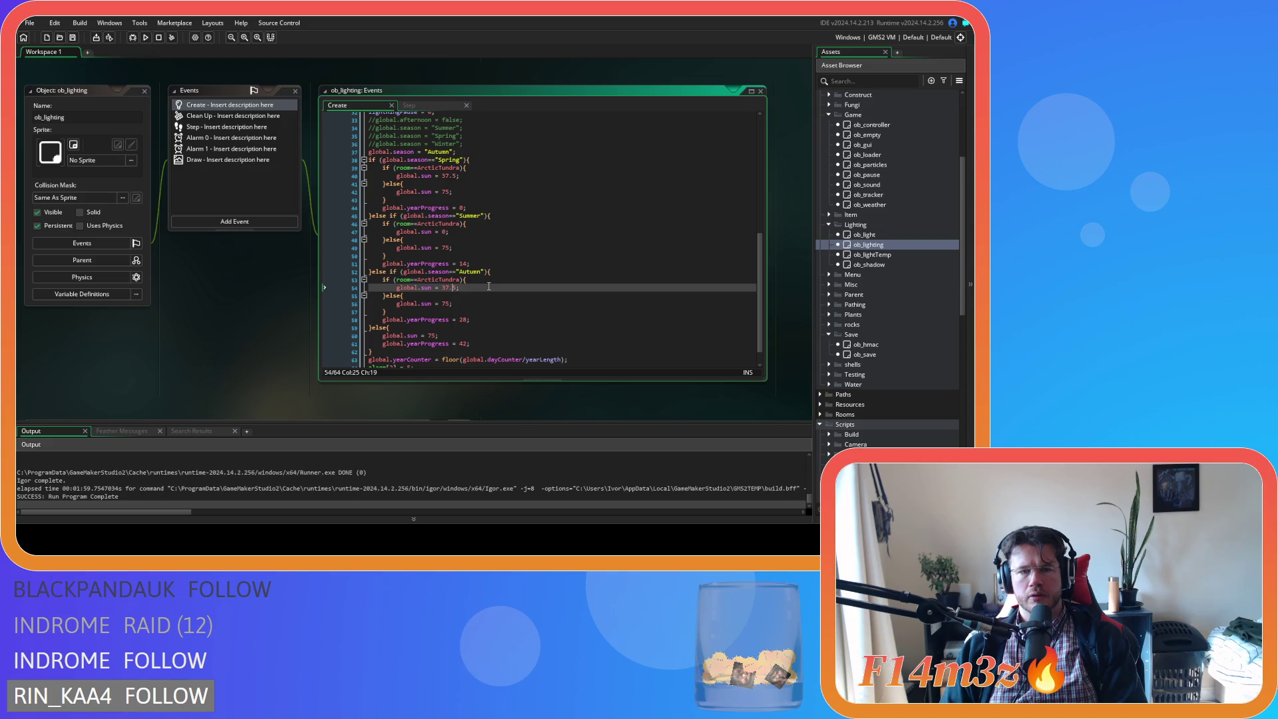
left_click(470, 231)
left_click(523, 216)
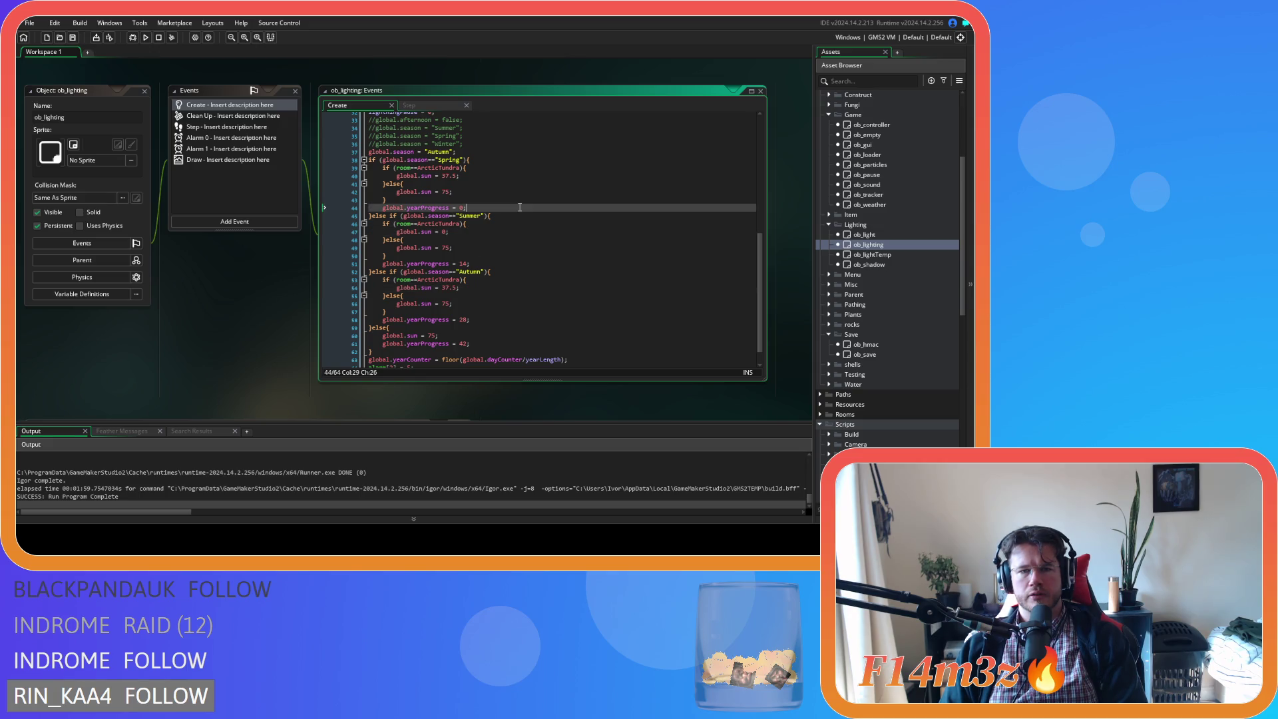
left_click(505, 233)
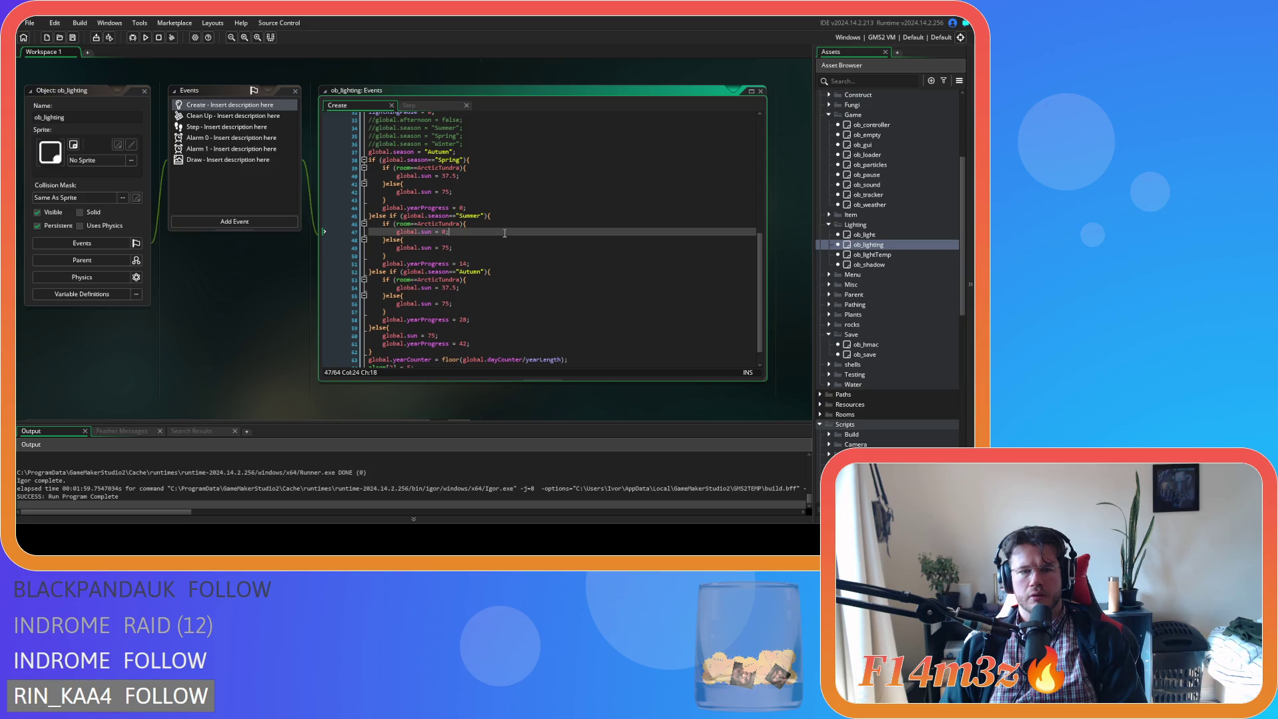
Comment out the Autumn starting-season line, select the Winter line, and rebuild the game
left_click(473, 149)
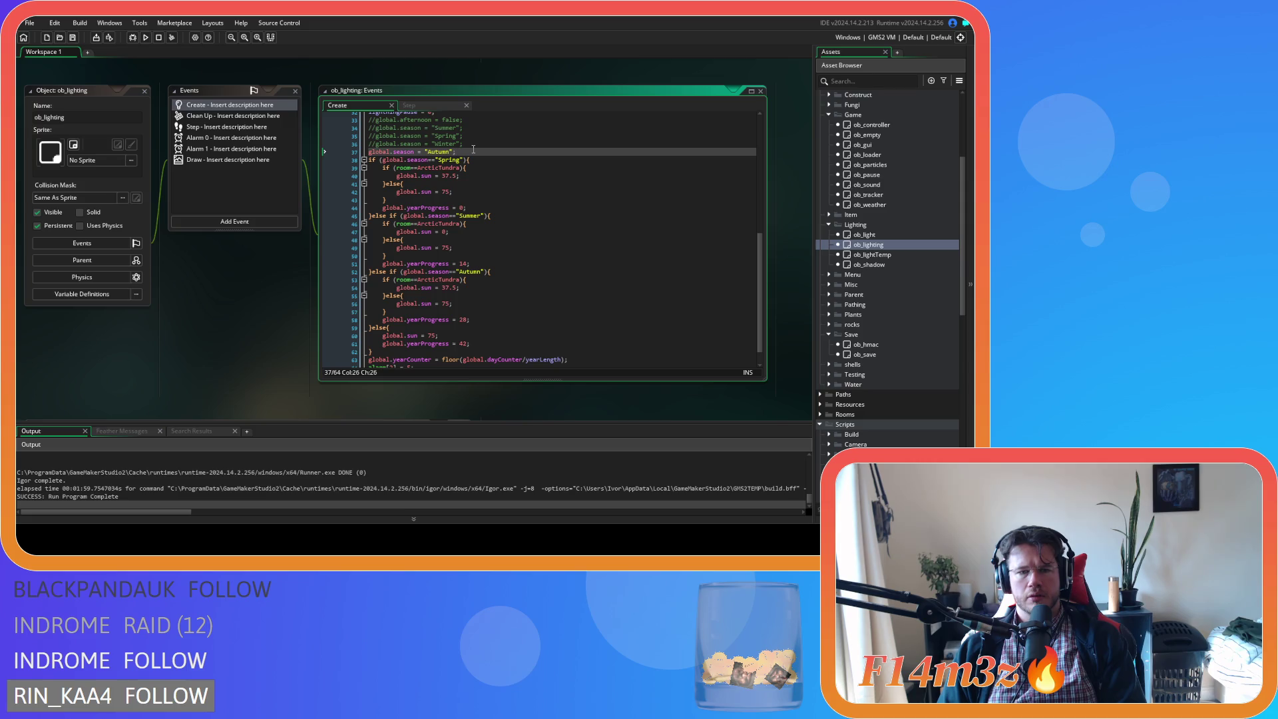
key("ctrl+k")
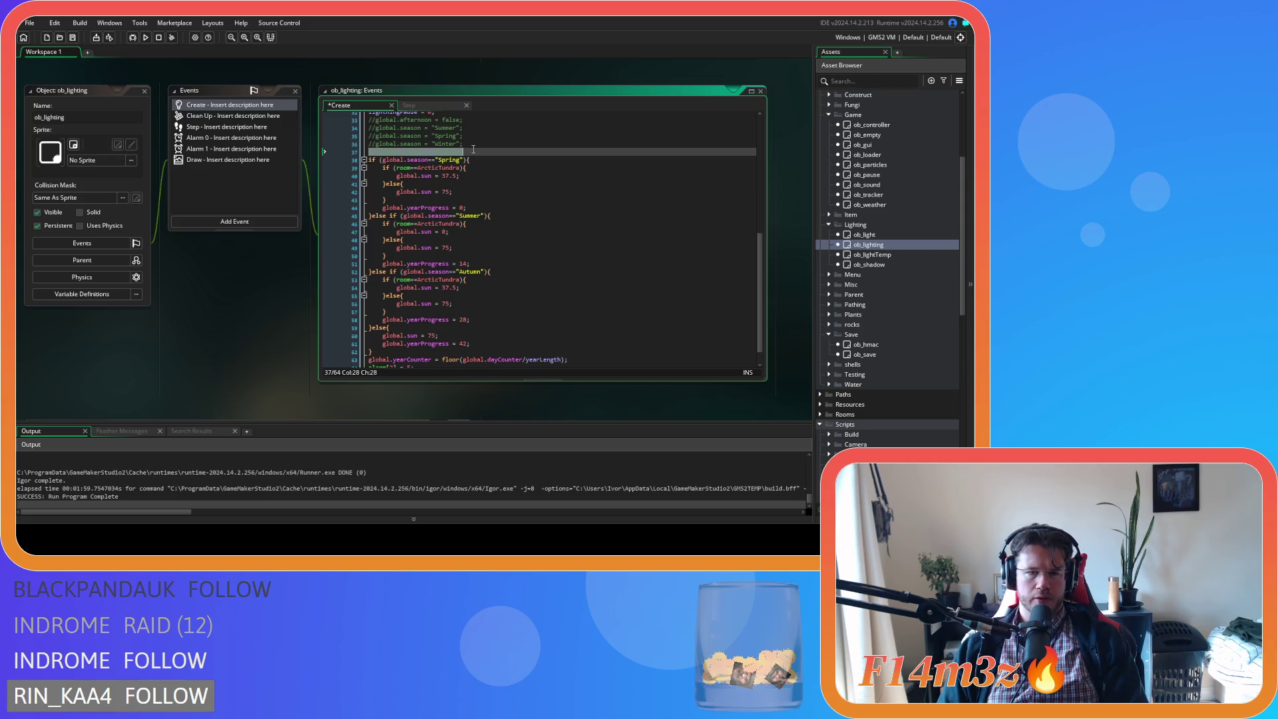
left_click(474, 142)
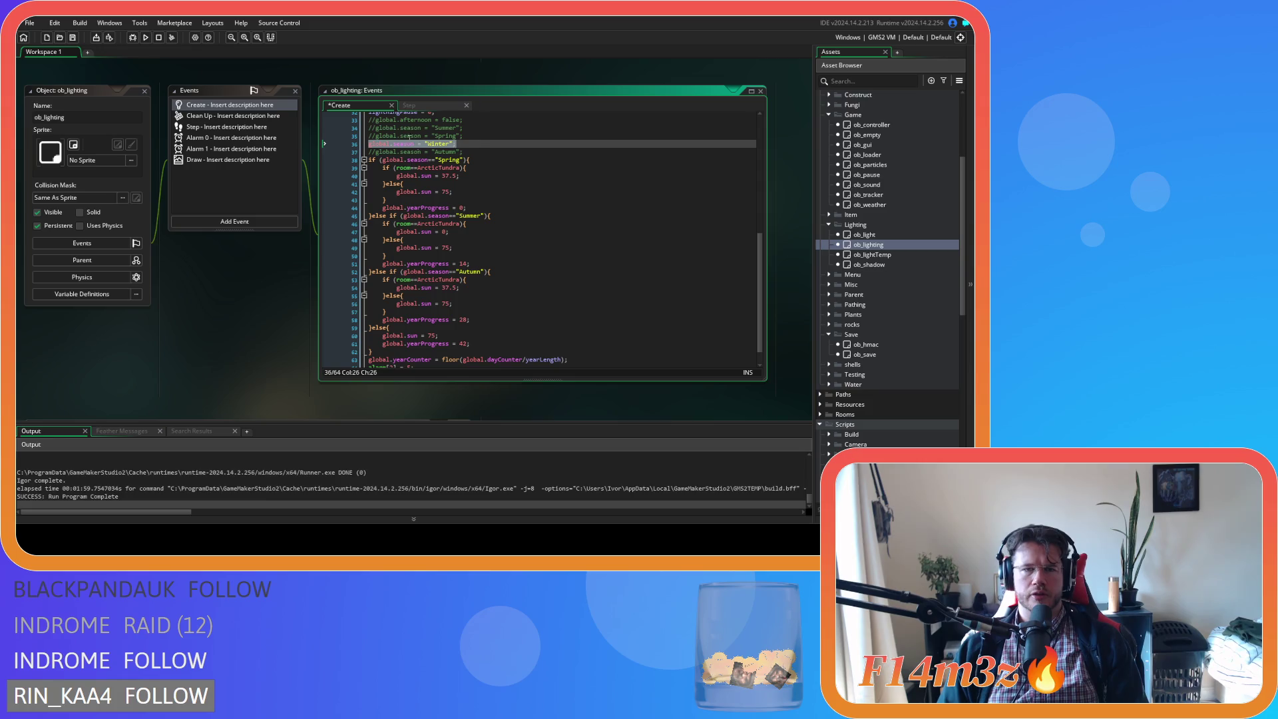
key("F5")
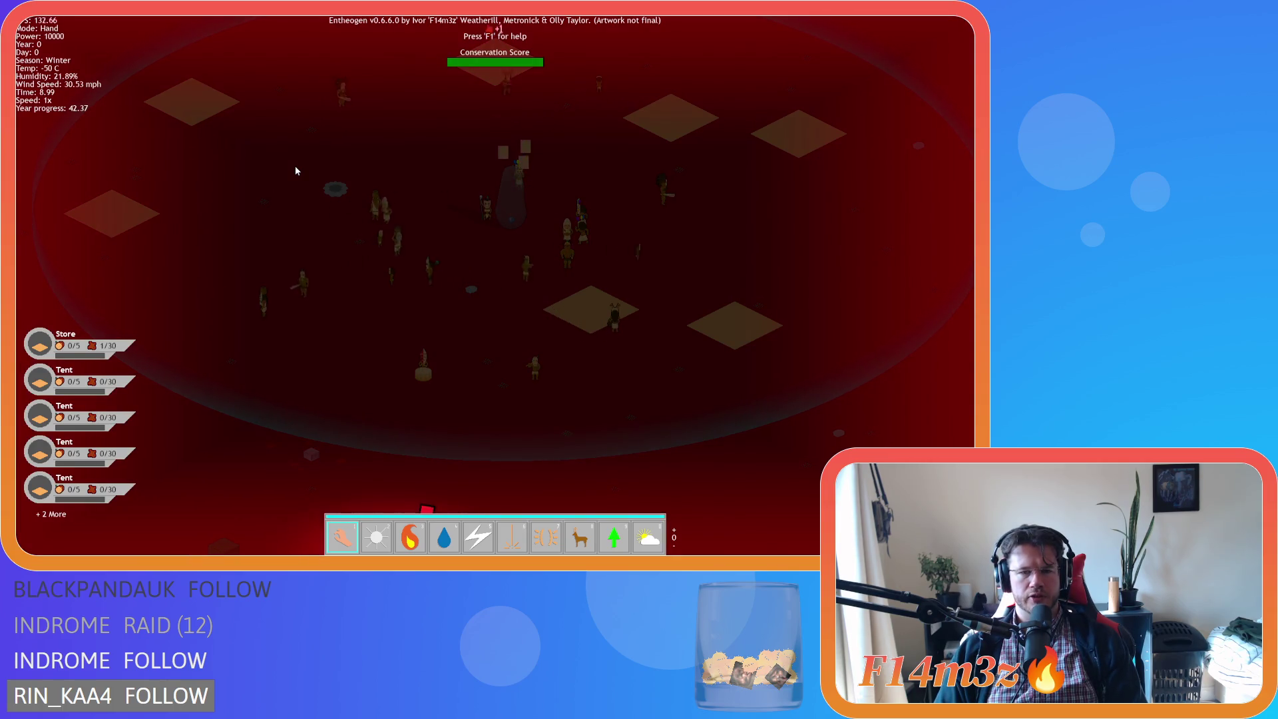
Pan around the Winter village, checking the -50 C temperature and year progress near 42
key("d")
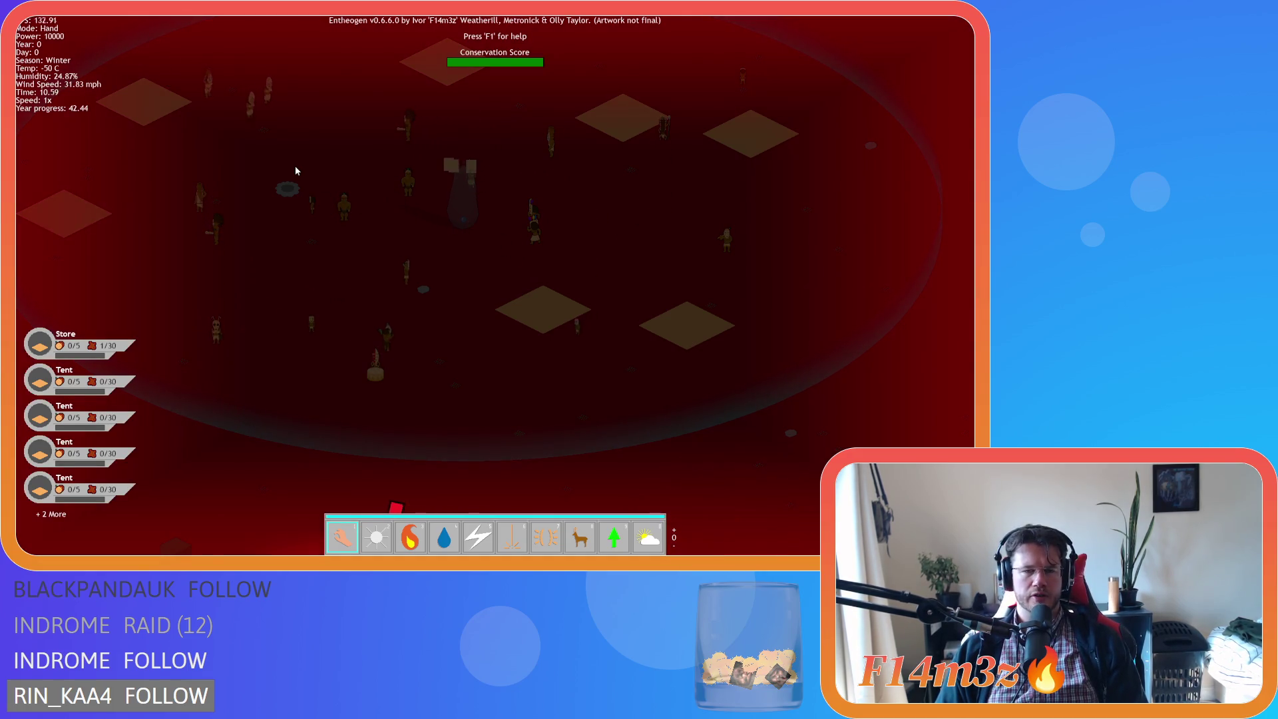
key("a")
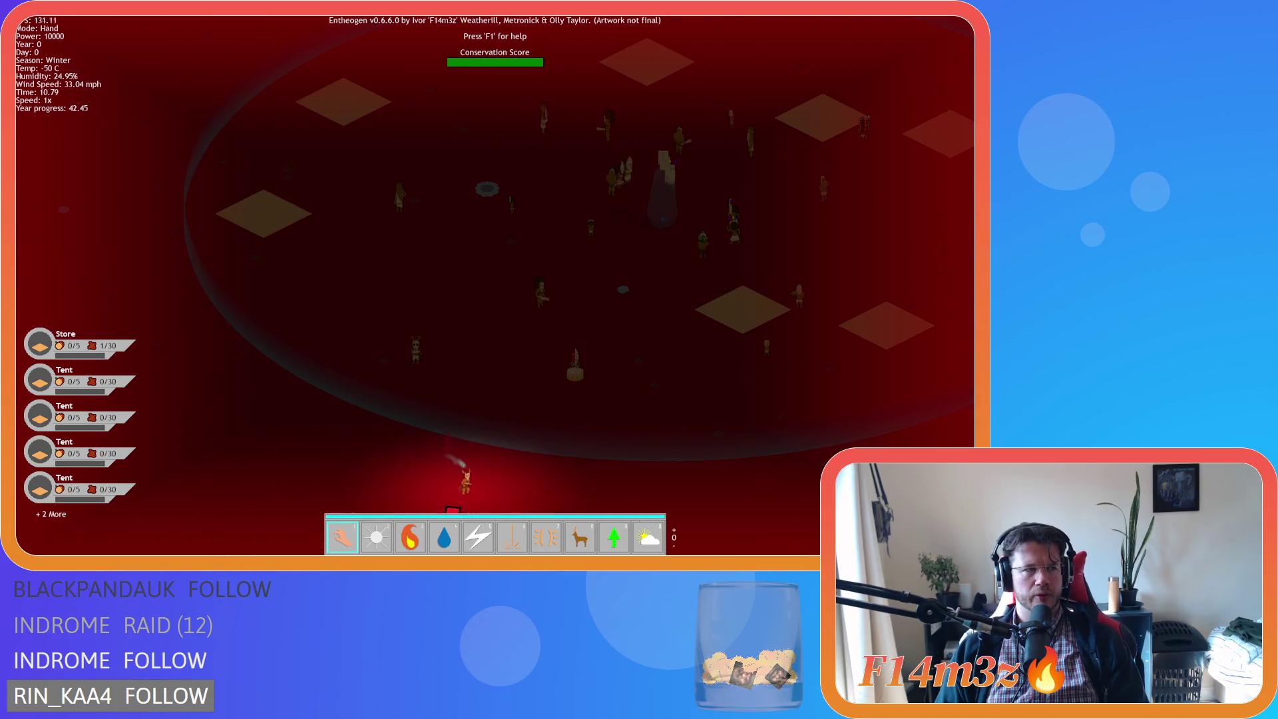
key("d")
key("s")
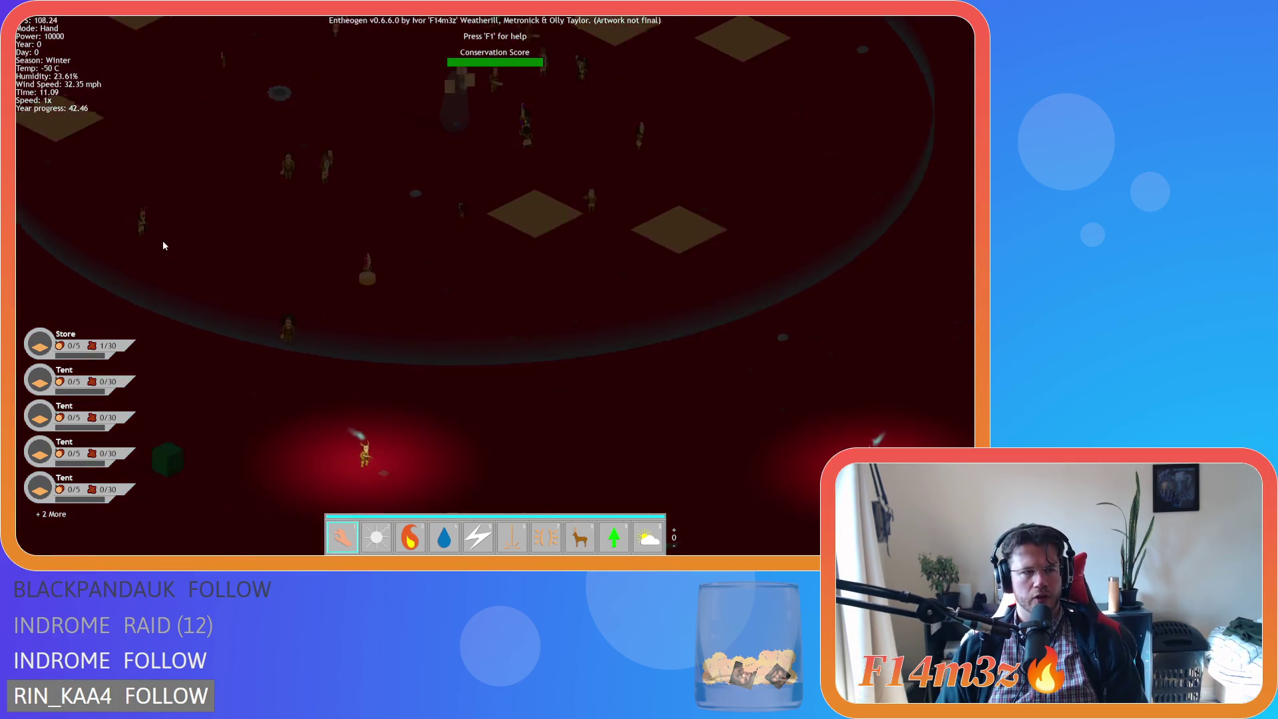
key("w")
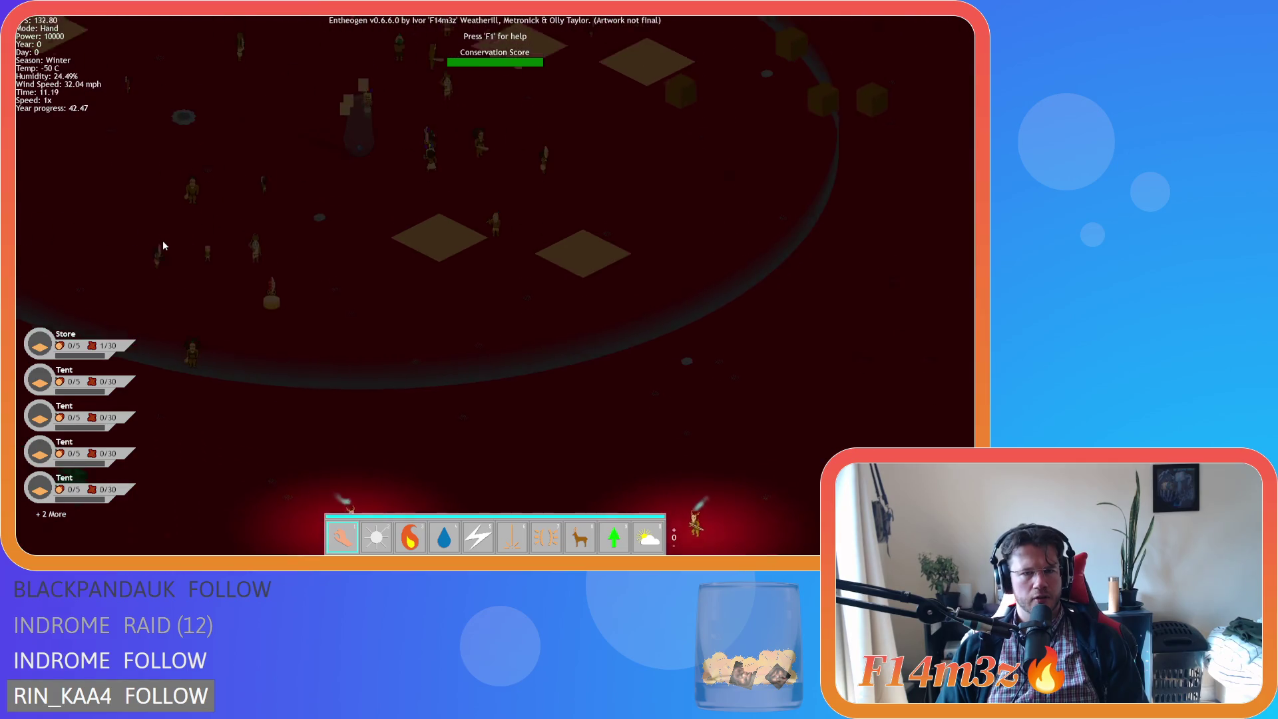